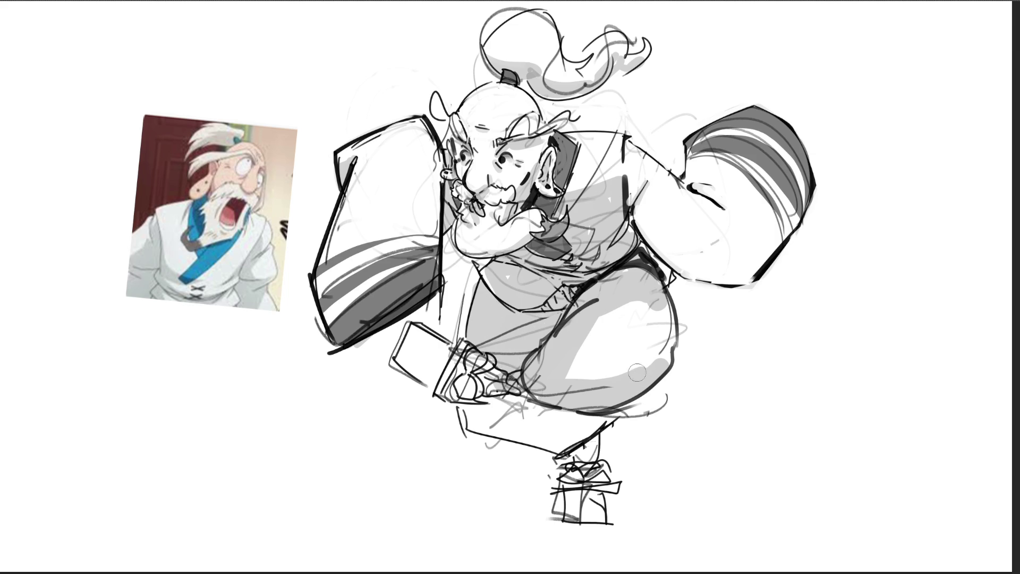
Shade the lower leg grey, then with a larger brush shade the right arm from shoulder to wrist
mouse_move(486, 412)
left_mouse_down()
mouse_move(499, 427)
mouse_move(585, 433)
mouse_move(600, 511)
left_mouse_up()
mouse_move(433, 382)
left_mouse_down()
mouse_move(459, 372)
mouse_move(488, 393)
left_mouse_up()
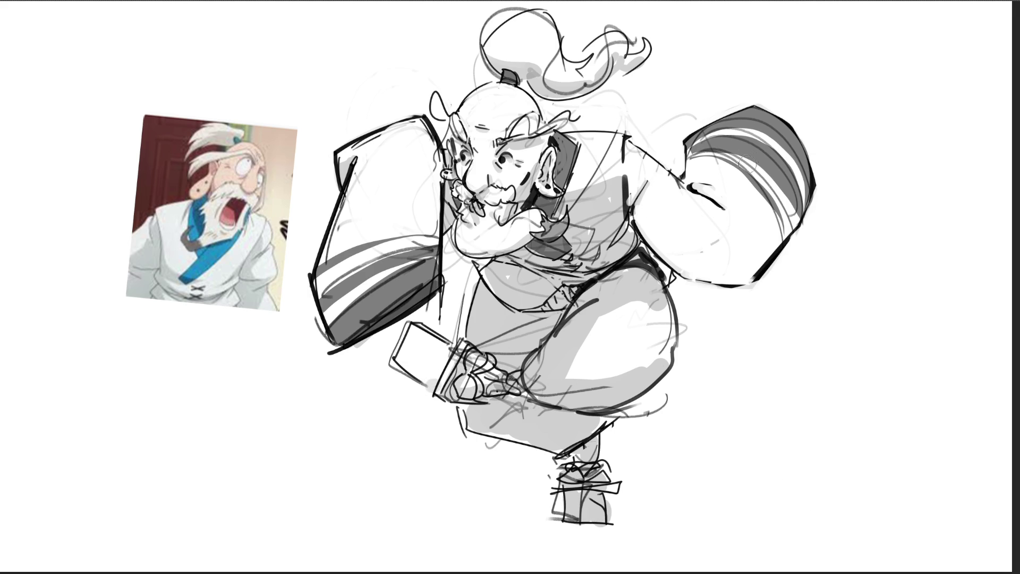
key("bracketright")
key("bracketright")
key("bracketright")
left_click_drag(654, 217, 755, 266)
key("ctrl+z")
left_click_drag(666, 225, 749, 259)
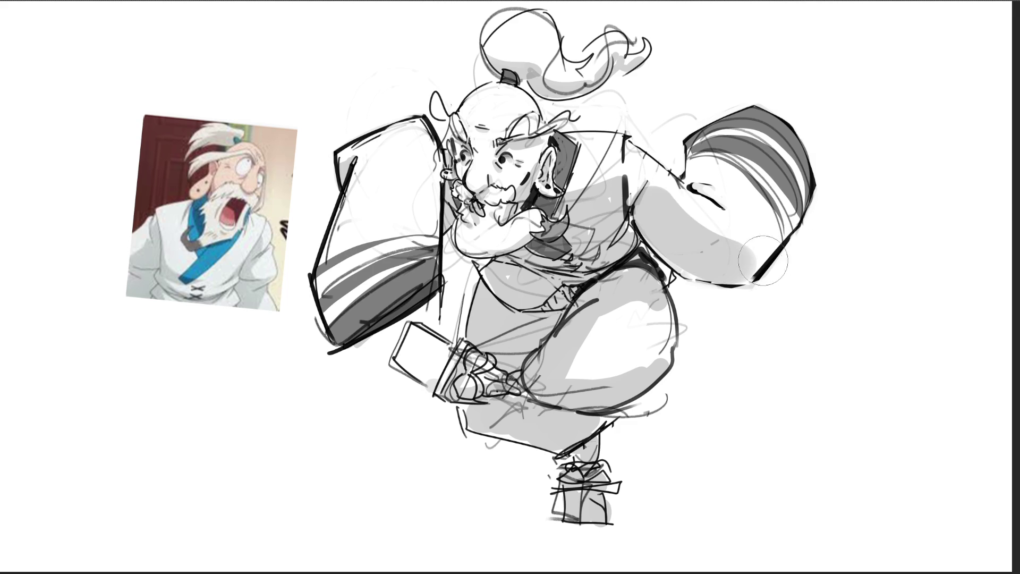
With a smaller brush, edge both arms, erase a stray stroke, shade the boot and begin its shadow
key("bracketleft")
key("bracketleft")
key("bracketleft")
key("bracketleft")
left_click_drag(756, 276, 832, 174)
left_click_drag(691, 183, 696, 171)
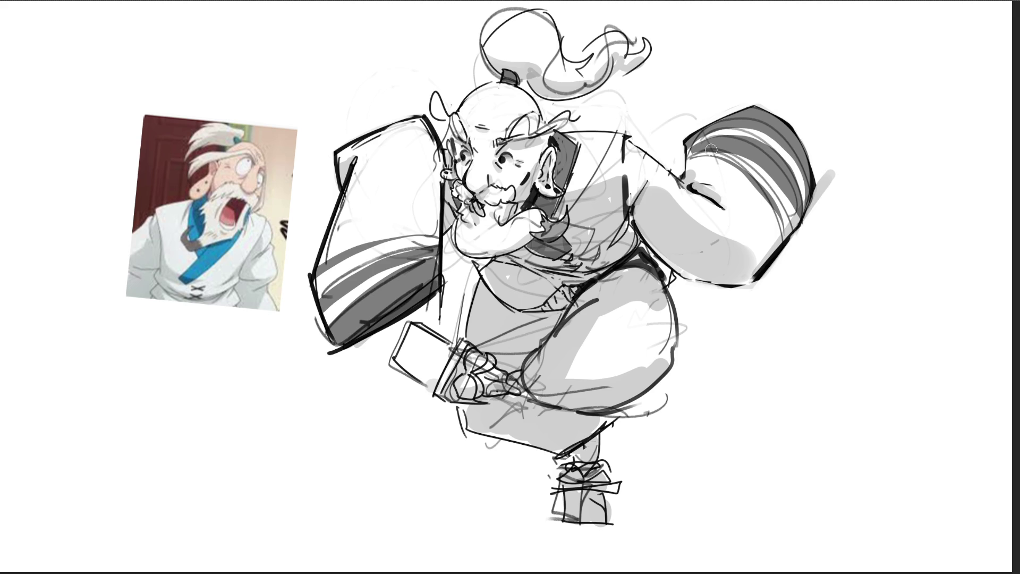
left_click_drag(430, 234, 436, 183)
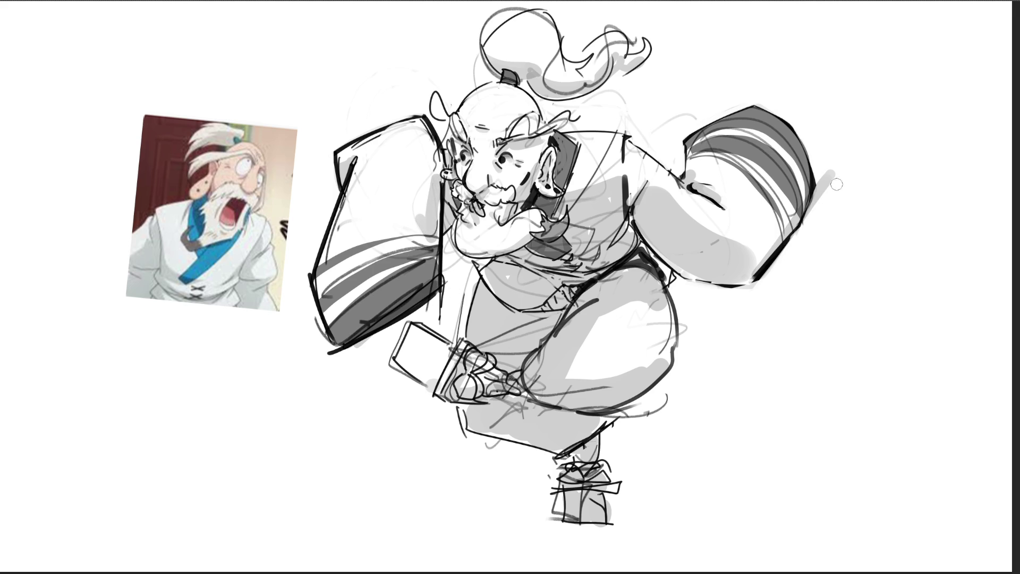
left_click_drag(839, 161, 808, 242)
left_click_drag(565, 497, 617, 501)
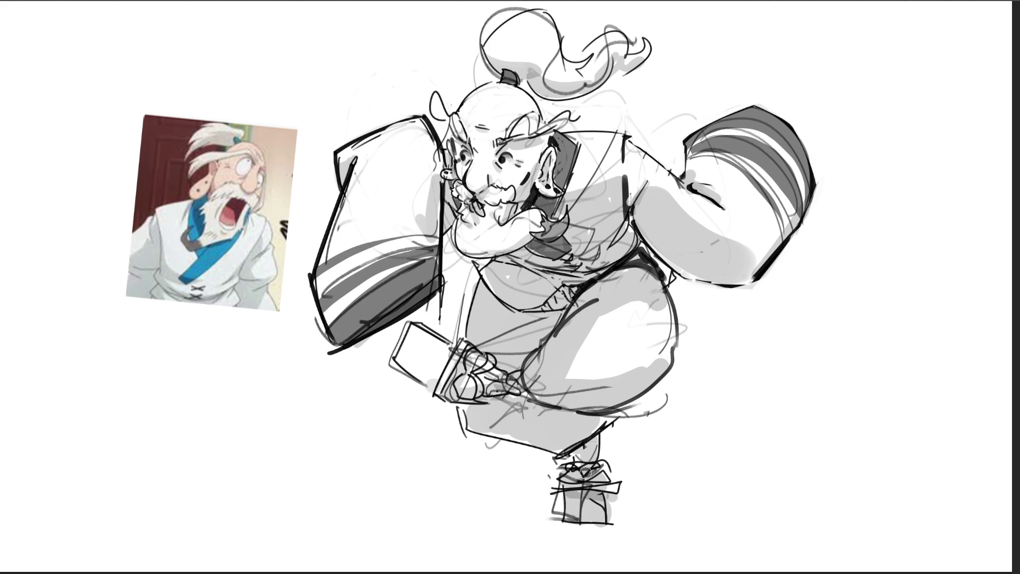
mouse_move(567, 524)
left_mouse_down()
mouse_move(444, 524)
mouse_move(659, 541)
mouse_move(638, 553)
mouse_move(712, 520)
mouse_move(372, 524)
mouse_move(760, 532)
left_mouse_up()
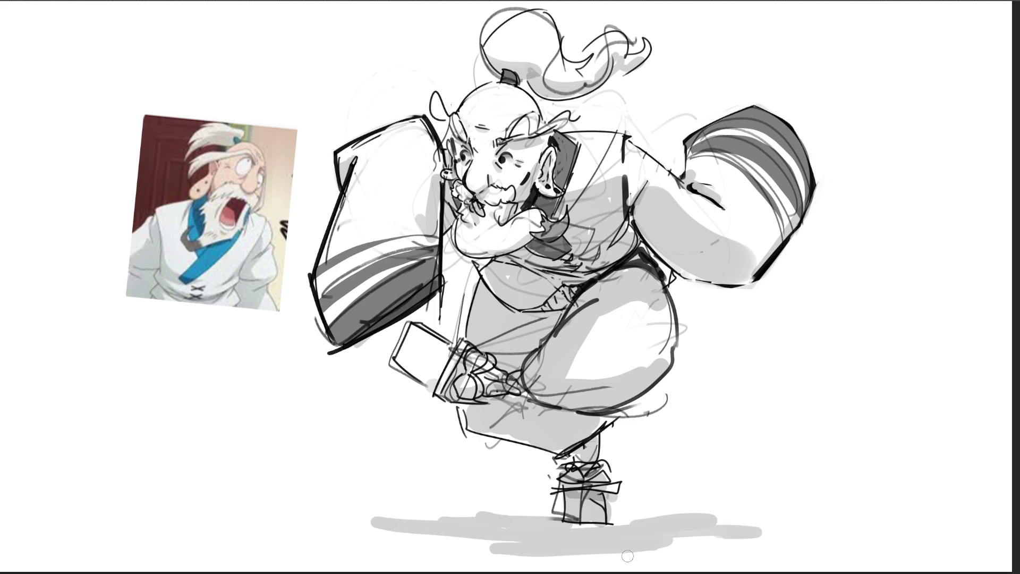
Extend the ground shadow under the feet, then darken around the eyes and nose and dot a pupil
mouse_move(691, 547)
left_mouse_down()
mouse_move(674, 551)
mouse_move(731, 512)
left_mouse_up()
left_click_drag(357, 528, 500, 563)
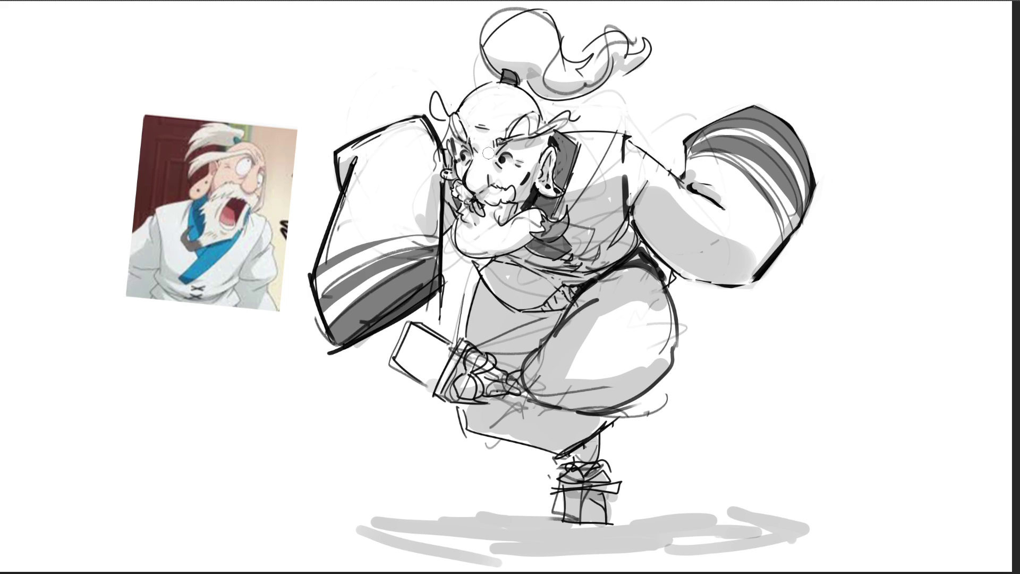
mouse_move(499, 144)
left_mouse_down()
mouse_move(457, 167)
mouse_move(513, 170)
mouse_move(524, 159)
left_mouse_up()
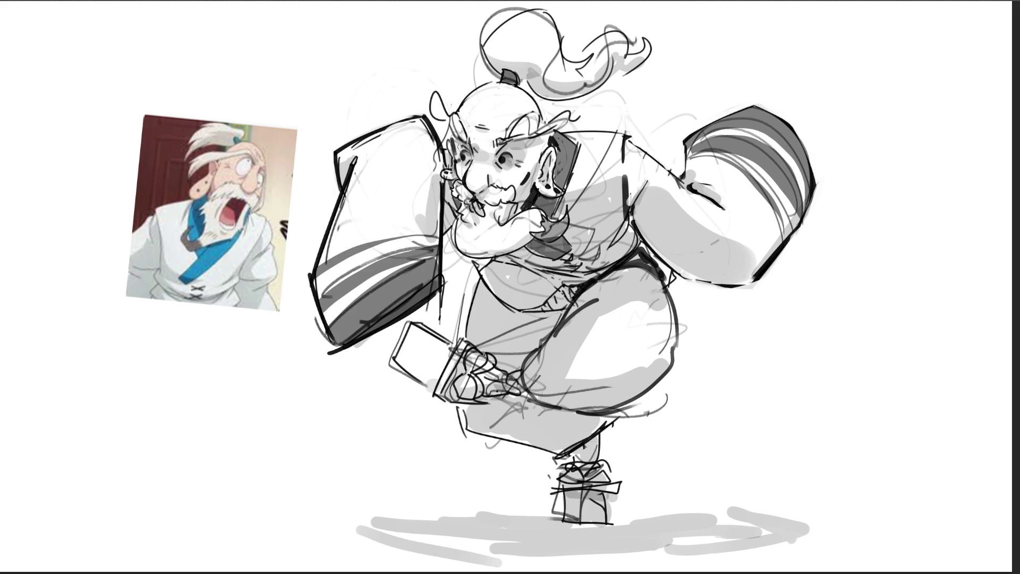
left_click_drag(456, 138, 463, 165)
left_click(507, 157)
Lightly shade the hand and book, add dark marks by the hand, and ink new shoe and ankle lines
mouse_move(415, 363)
left_mouse_down()
mouse_move(442, 355)
mouse_move(414, 374)
mouse_move(436, 372)
mouse_move(419, 348)
mouse_move(426, 334)
mouse_move(409, 340)
mouse_move(436, 326)
left_mouse_up()
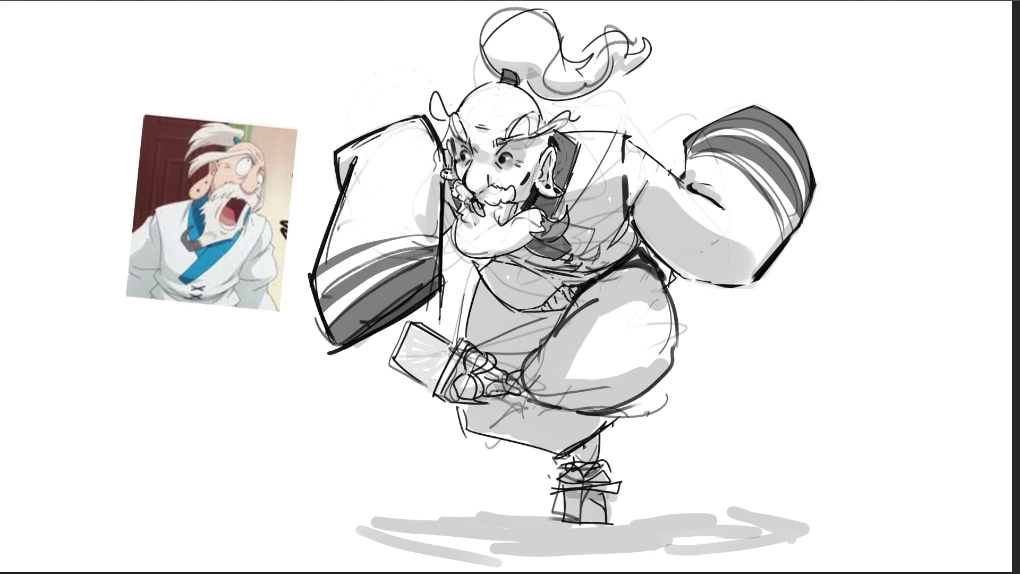
mouse_move(467, 371)
left_mouse_down()
mouse_move(481, 398)
mouse_move(492, 355)
mouse_move(470, 372)
left_mouse_up()
left_click_drag(563, 476, 607, 467)
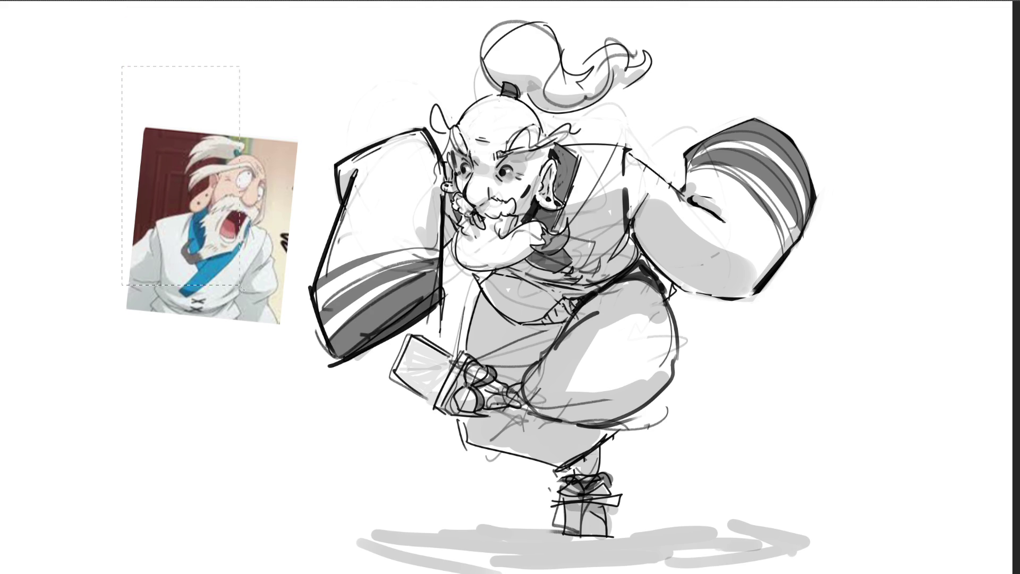
Select and delete the reference picture, deselect, and sample a colour from the face
left_click_drag(240, 290, 299, 405)
key("Delete")
key("ctrl+d")
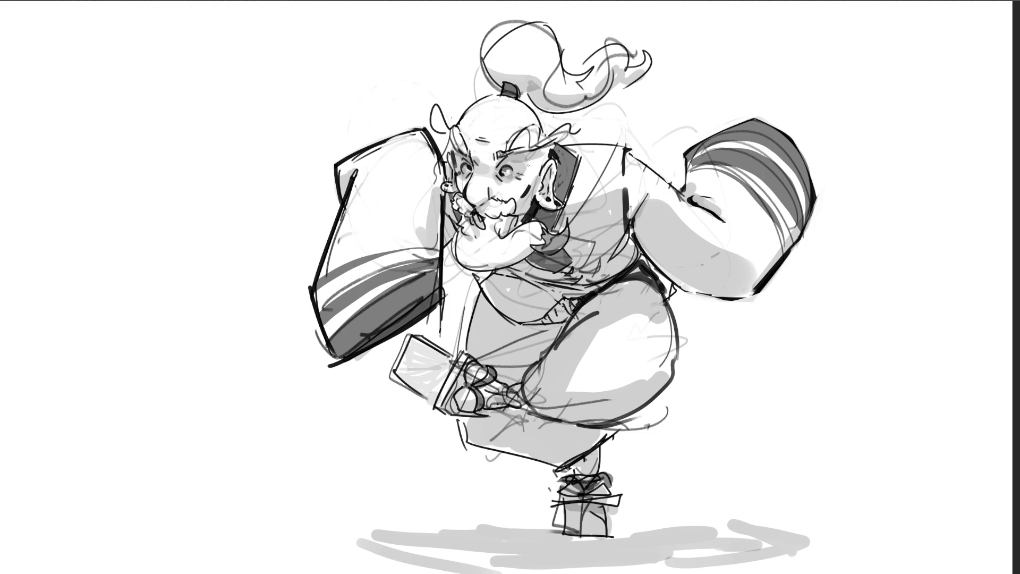
left_click(470, 167, "alt")
Sample the eye-area colour and add short dark strokes at the eyebrow, under the eye and moustache
left_click(504, 169, "alt")
left_click_drag(495, 159, 501, 168)
left_click_drag(474, 173, 482, 178)
left_click_drag(487, 196, 492, 203)
Touch up the ear lobe and edge, draw a small earring loop, and lighten part of it
left_click_drag(537, 200, 560, 210)
left_click_drag(540, 169, 547, 150)
mouse_move(438, 191)
left_mouse_down()
mouse_move(453, 196)
mouse_move(451, 182)
mouse_move(452, 195)
left_mouse_up()
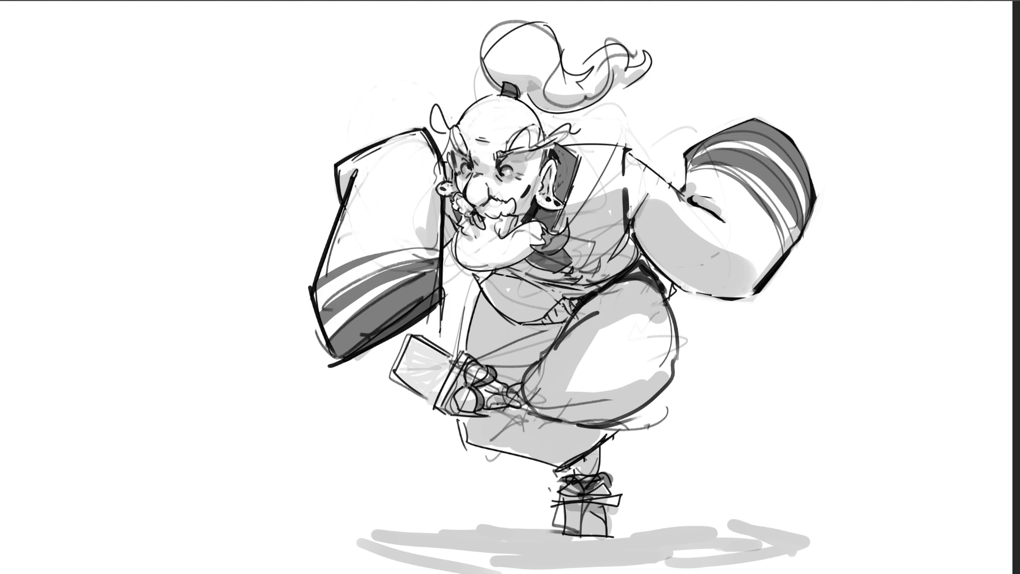
mouse_move(441, 185)
left_mouse_down()
mouse_move(451, 184)
mouse_move(451, 196)
left_mouse_up()
Try a grey dot on the head (undone), then stamp a large light-grey disc behind the figure
key("bracketright")
key("bracketright")
key("bracketright")
left_click(499, 120)
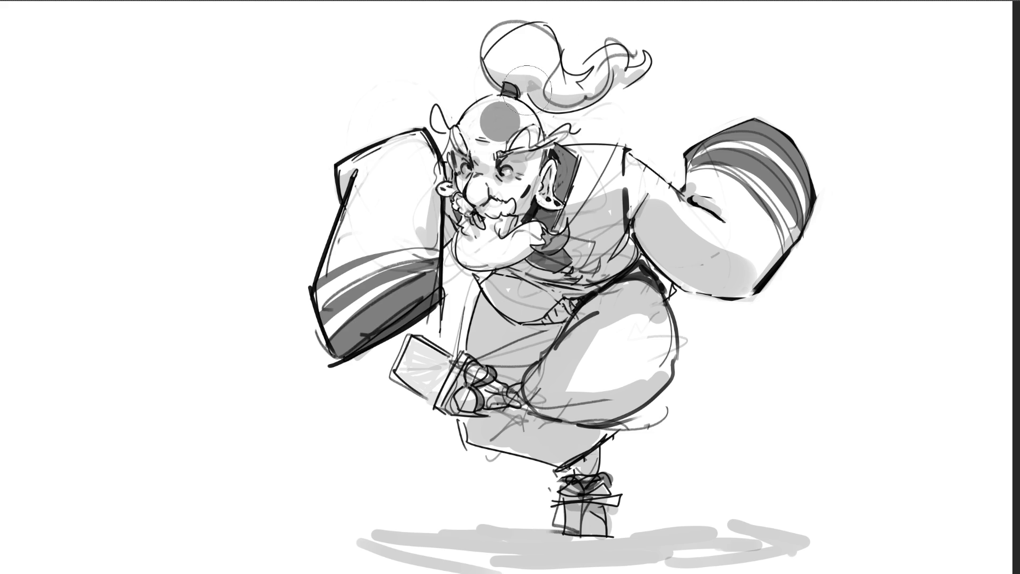
key("ctrl+z")
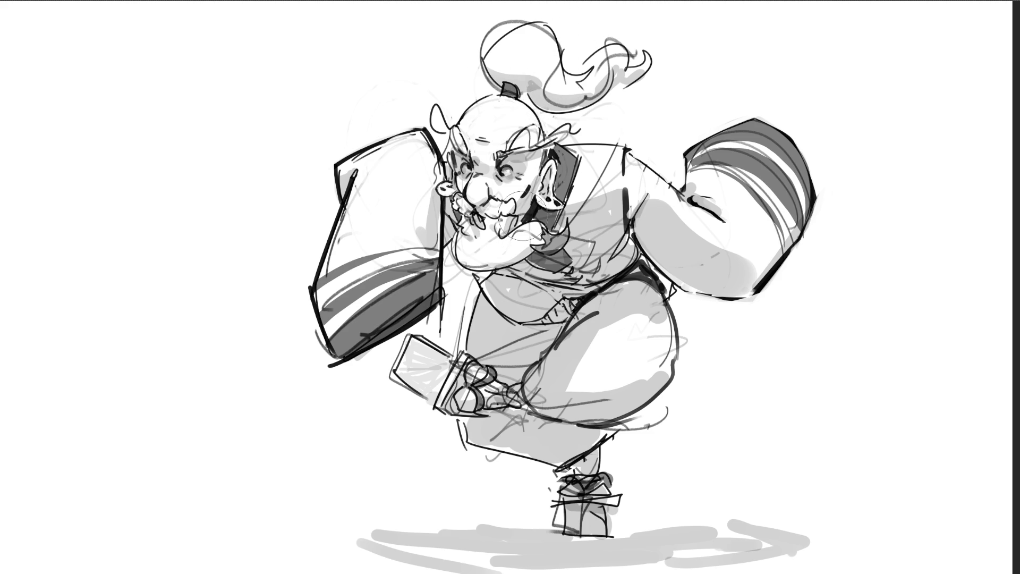
key("bracketright")
key("bracketright")
key("bracketright")
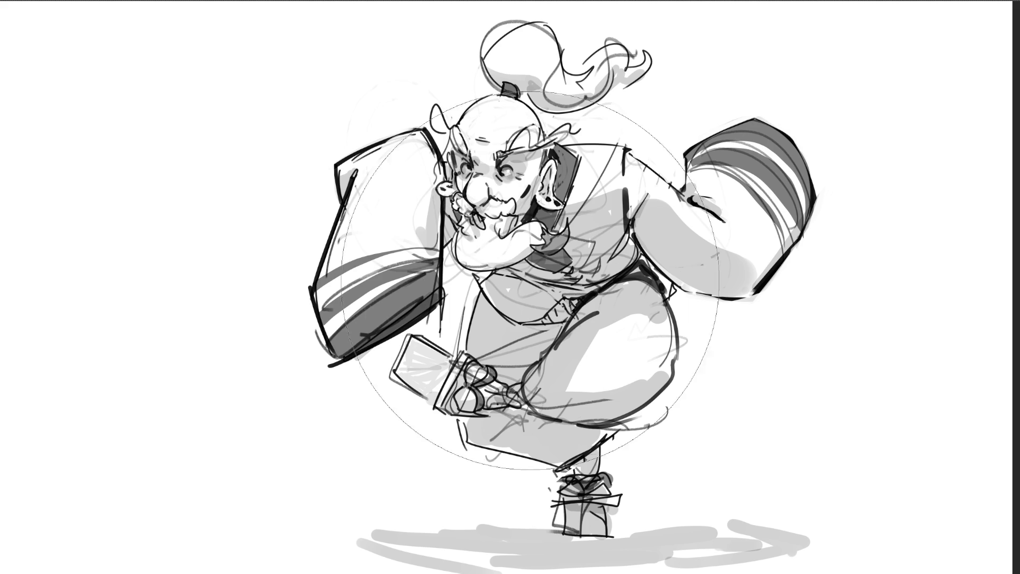
key("bracketright")
key("bracketright")
left_click(557, 282)
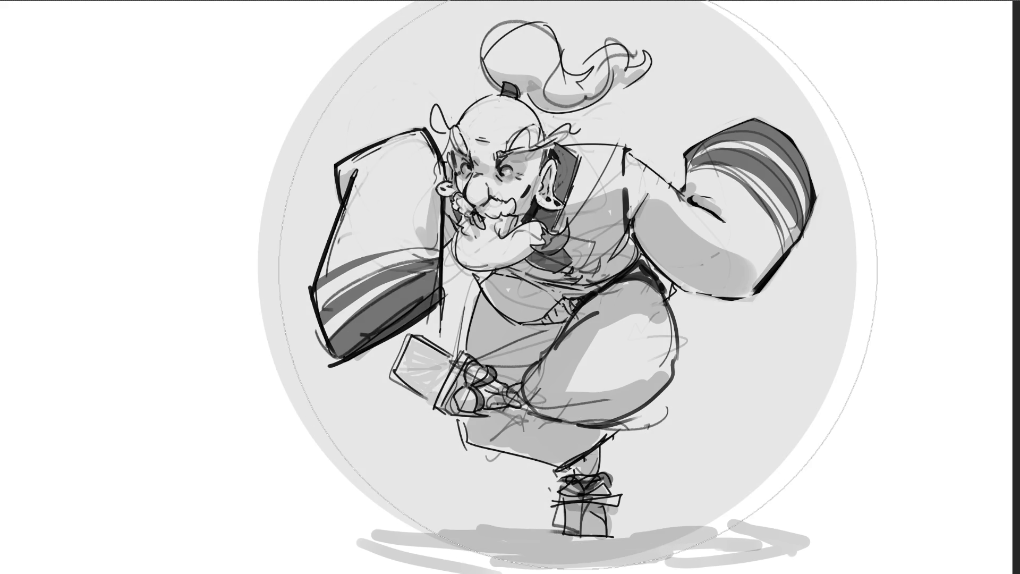
With a smaller brush, add white highlights on the bald head and hair bun and lighten the ponytail edge
key("bracketleft")
key("bracketleft")
key("bracketleft")
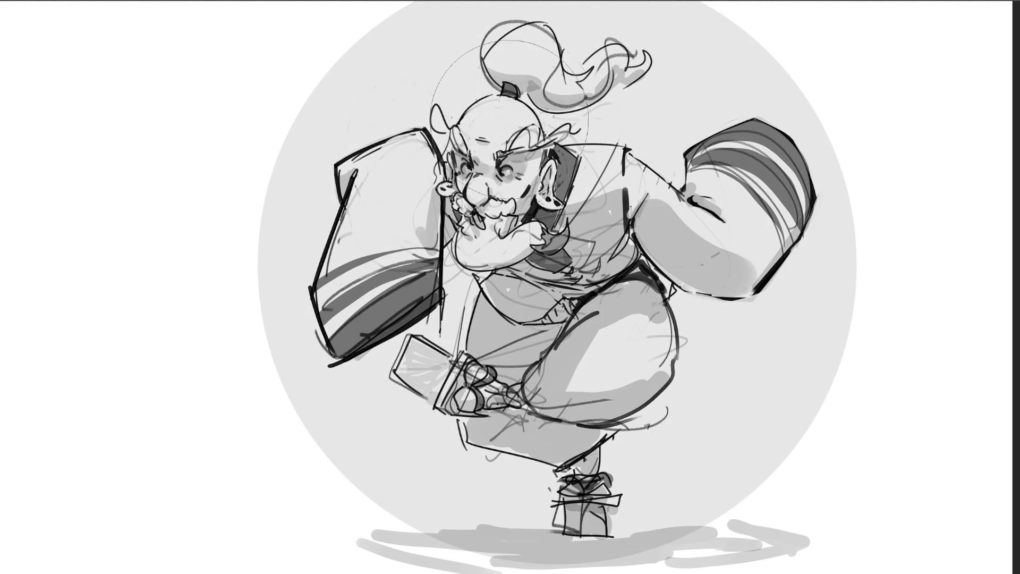
left_click(507, 119)
left_click_drag(526, 36, 545, 49)
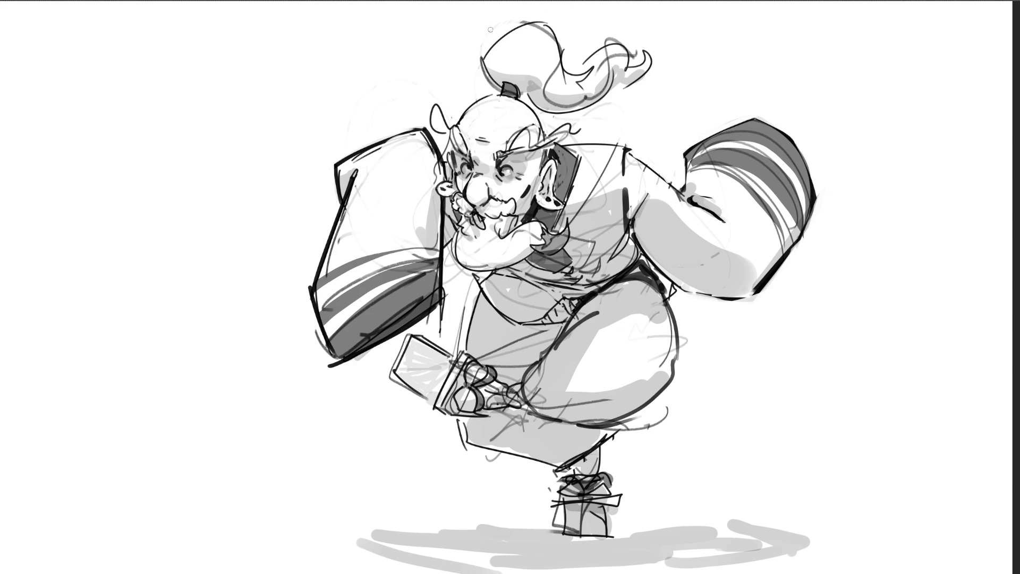
mouse_move(478, 84)
left_mouse_down()
mouse_move(482, 46)
mouse_move(494, 89)
left_mouse_up()
Erase the dark arc beside the buttock and darken the waist and hip crease
left_click_drag(636, 430, 649, 428)
left_click_drag(660, 277, 668, 295)
left_click_drag(644, 257, 669, 284)
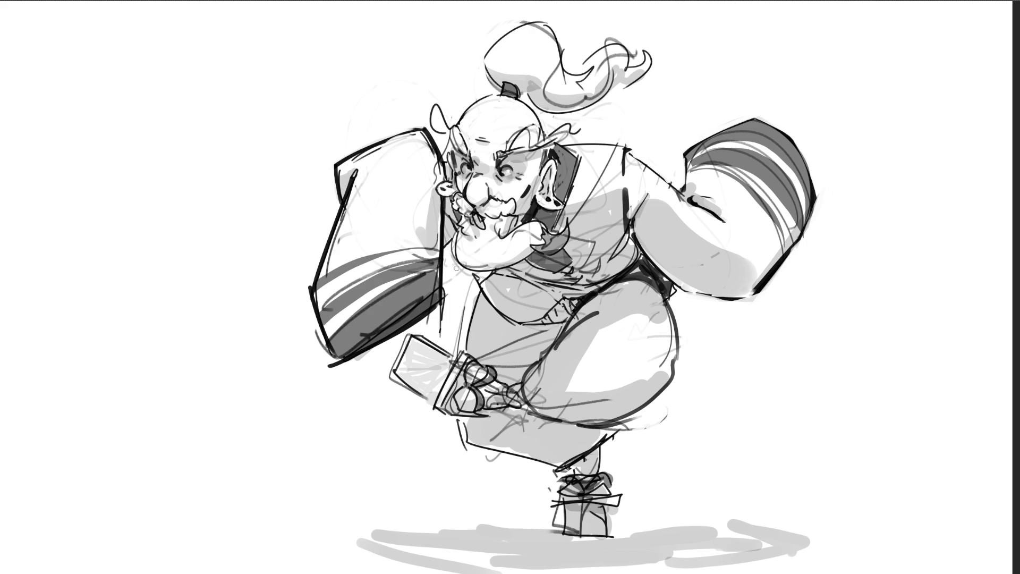
Erase the faint stray line across the belly
left_click_drag(464, 319, 459, 348)
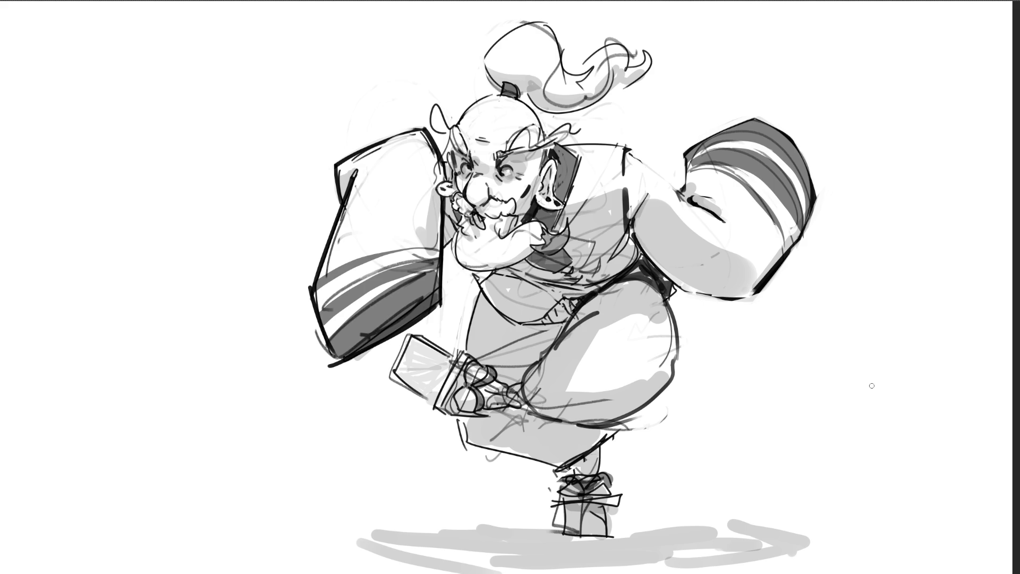
Add a dark mark near the ear, grey shading along the leg's lower edge, and an arc around the right fist
mouse_move(556, 186)
left_mouse_down()
mouse_move(567, 202)
mouse_move(624, 190)
mouse_move(567, 213)
mouse_move(629, 187)
mouse_move(651, 202)
mouse_move(630, 219)
mouse_move(673, 206)
mouse_move(749, 263)
mouse_move(680, 222)
mouse_move(659, 189)
left_mouse_up()
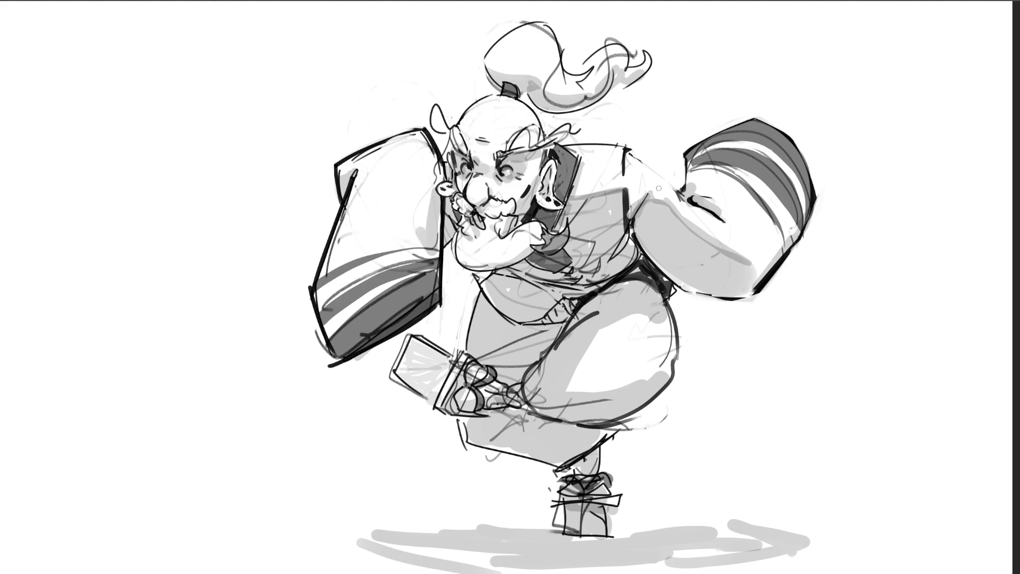
left_click(585, 394)
left_click_drag(610, 391, 635, 384)
left_click_drag(571, 388, 668, 369)
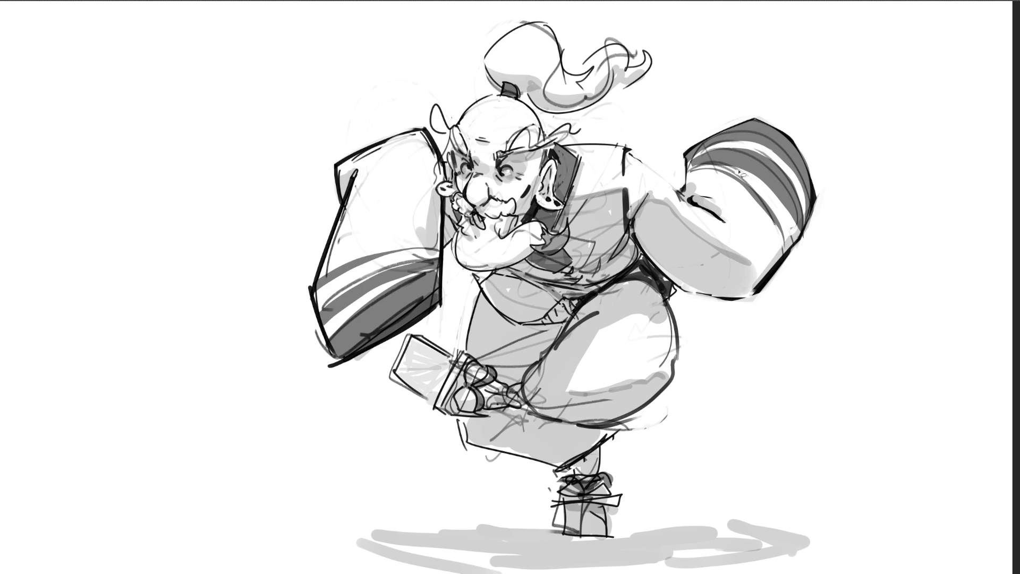
mouse_move(851, 254)
left_mouse_down()
mouse_move(769, 81)
mouse_move(680, 155)
mouse_move(691, 203)
mouse_move(761, 268)
mouse_move(754, 293)
mouse_move(850, 256)
left_mouse_up()
Free-transform the right fist: distort it, rotate slightly clockwise, straighten, shrink and nudge it down-right
key("ctrl+t")
mouse_move(673, 81)
left_mouse_down()
mouse_move(697, 111)
mouse_move(749, 138)
left_mouse_up()
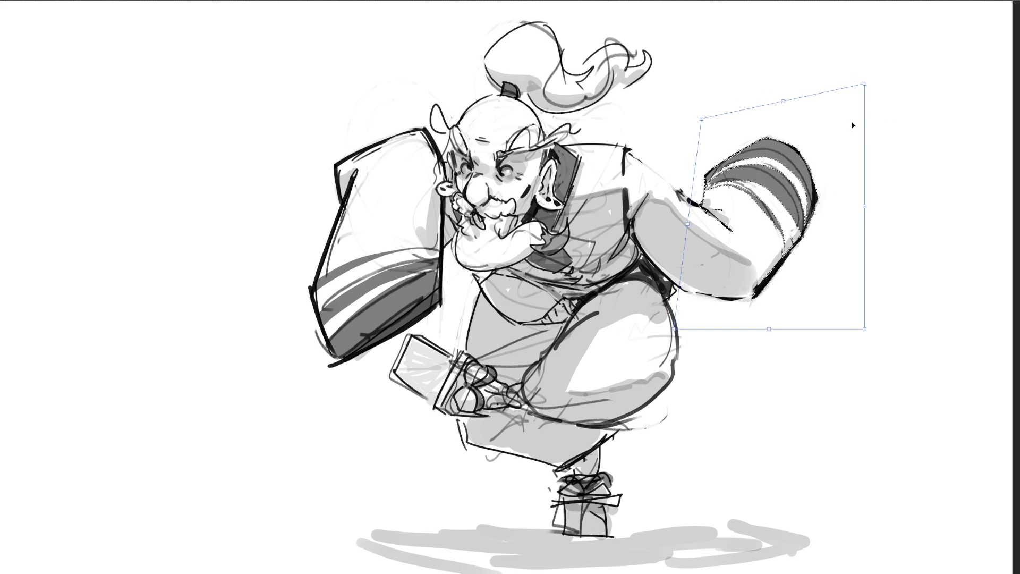
mouse_move(853, 125)
left_mouse_down()
mouse_move(841, 132)
mouse_move(852, 138)
left_mouse_up()
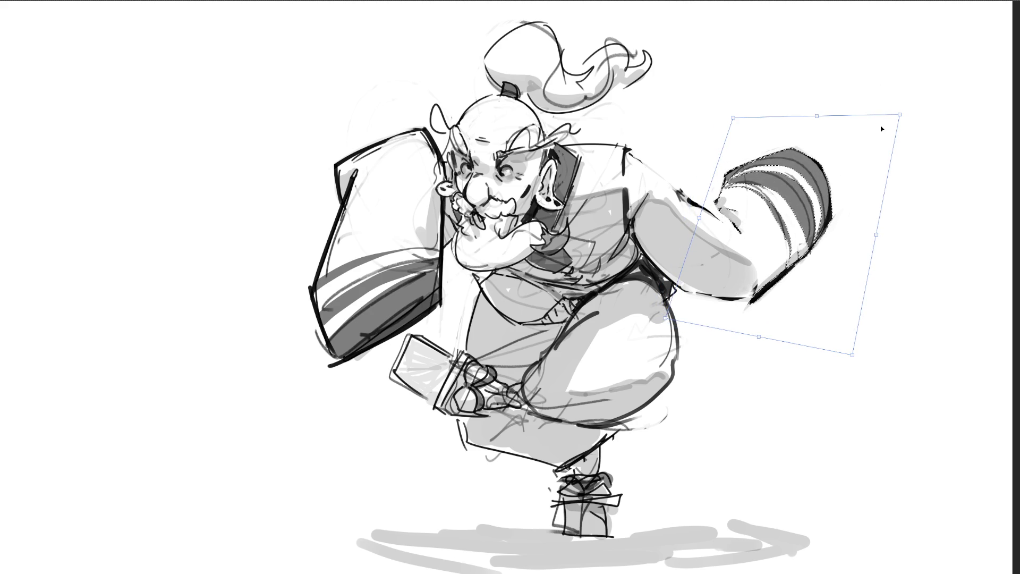
left_click_drag(882, 128, 881, 126)
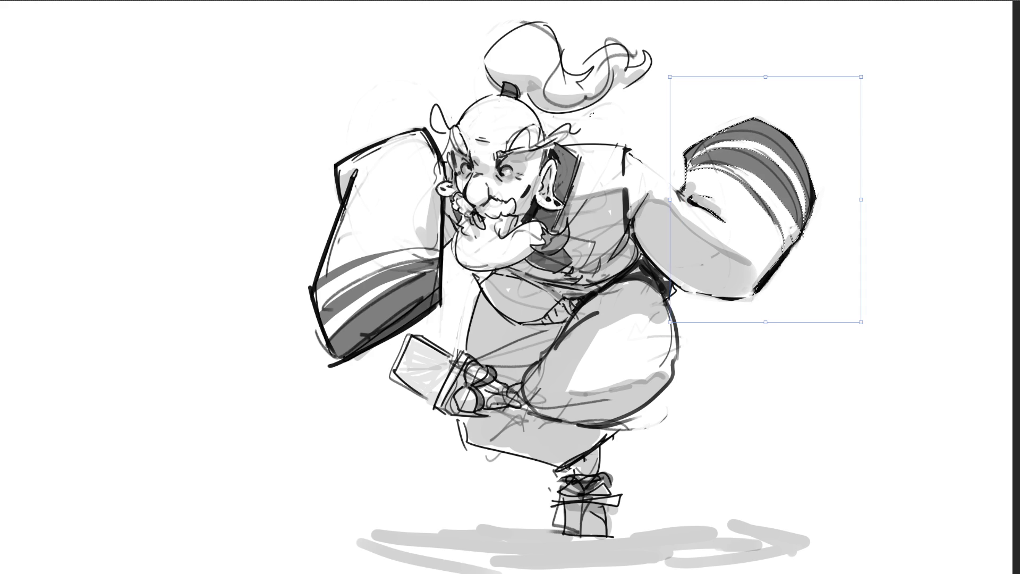
left_click_drag(670, 77, 670, 83)
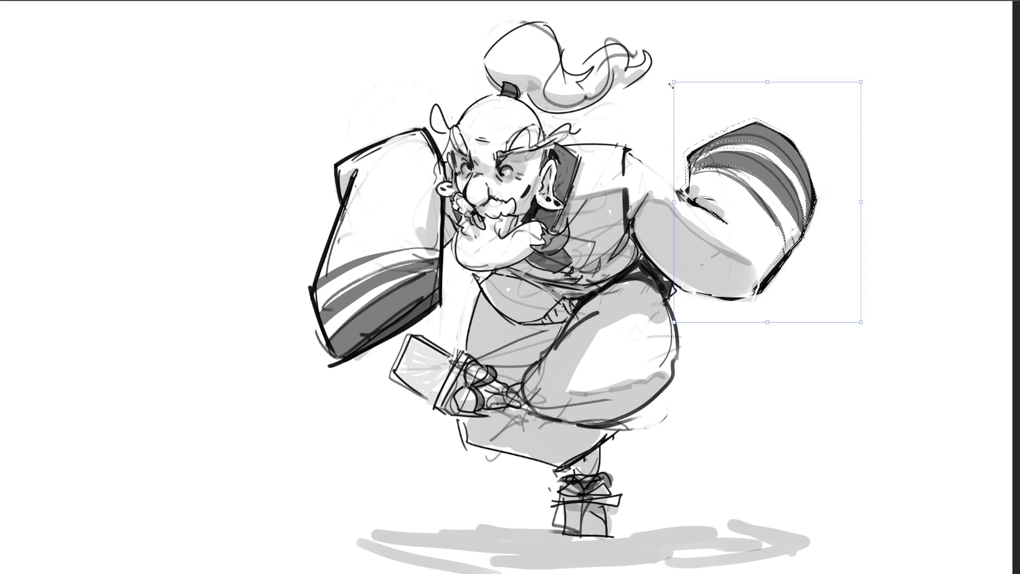
left_click_drag(737, 152, 739, 153)
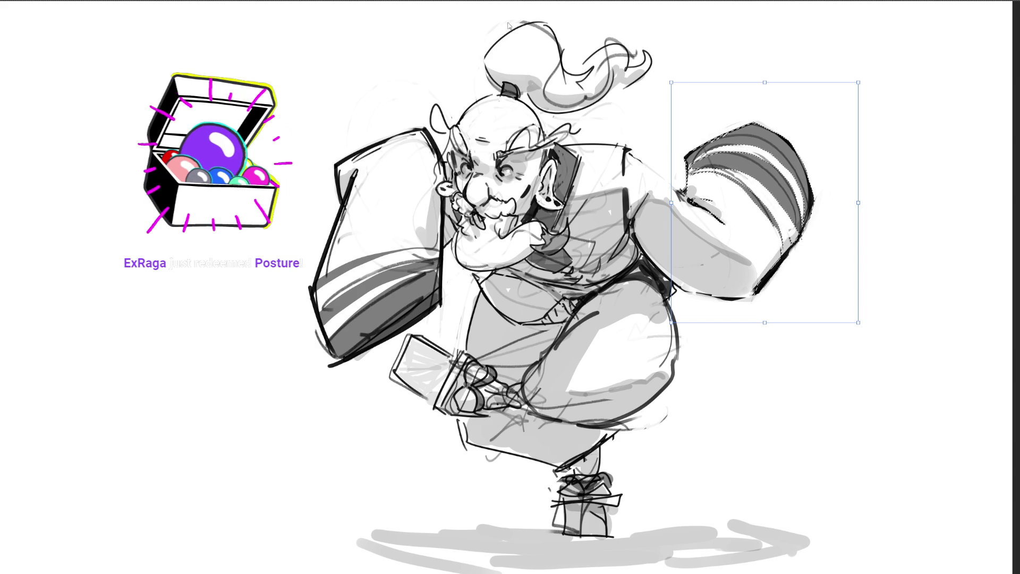
Commit the fist's new angle and size at the end of the warrior's arm
key("Return")
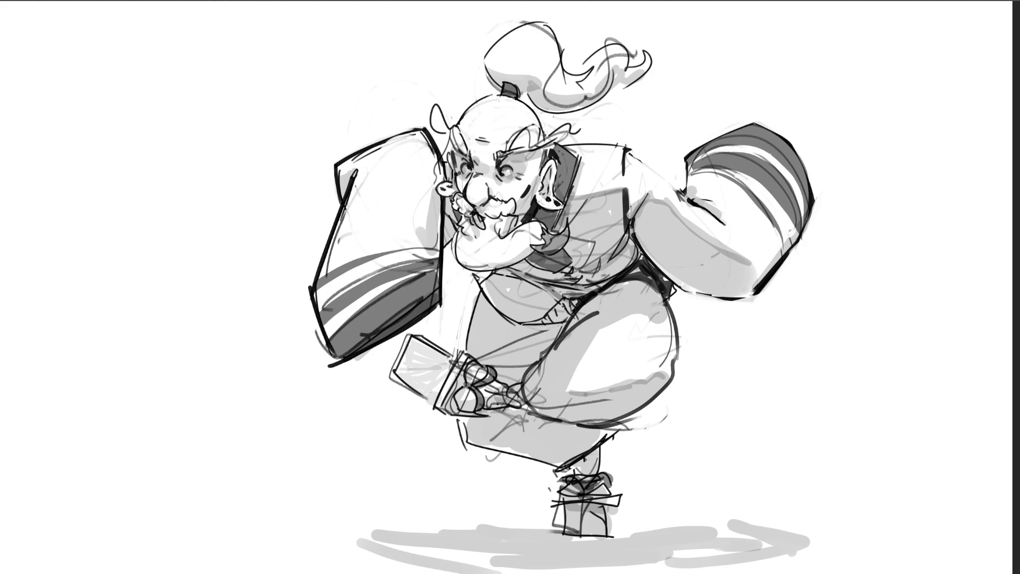
Move the whole warrior drawing to the canvas's left side, then mirror the view to check it
key("ctrl+t")
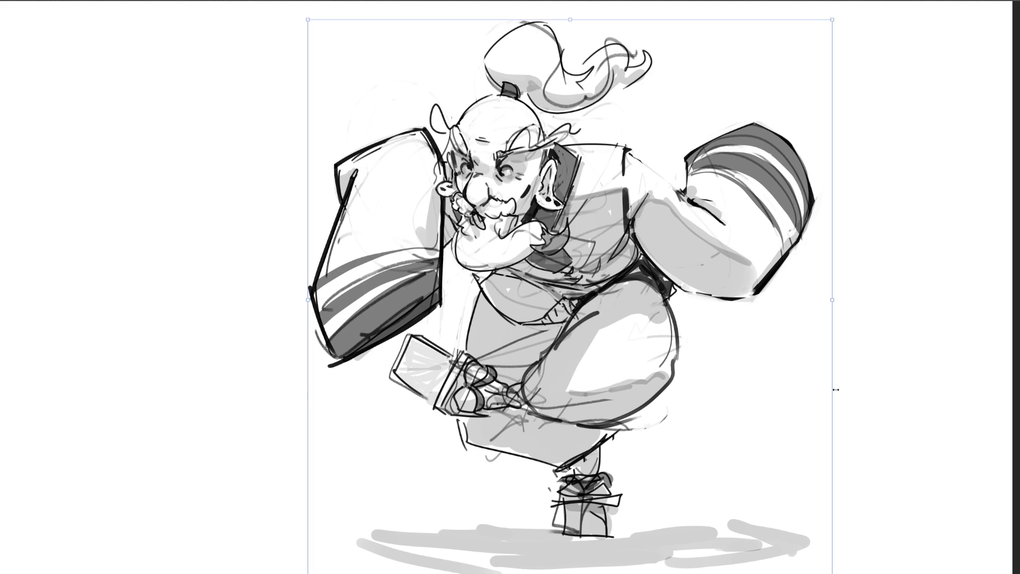
mouse_move(769, 376)
left_mouse_down()
mouse_move(707, 365)
mouse_move(464, 360)
left_mouse_up()
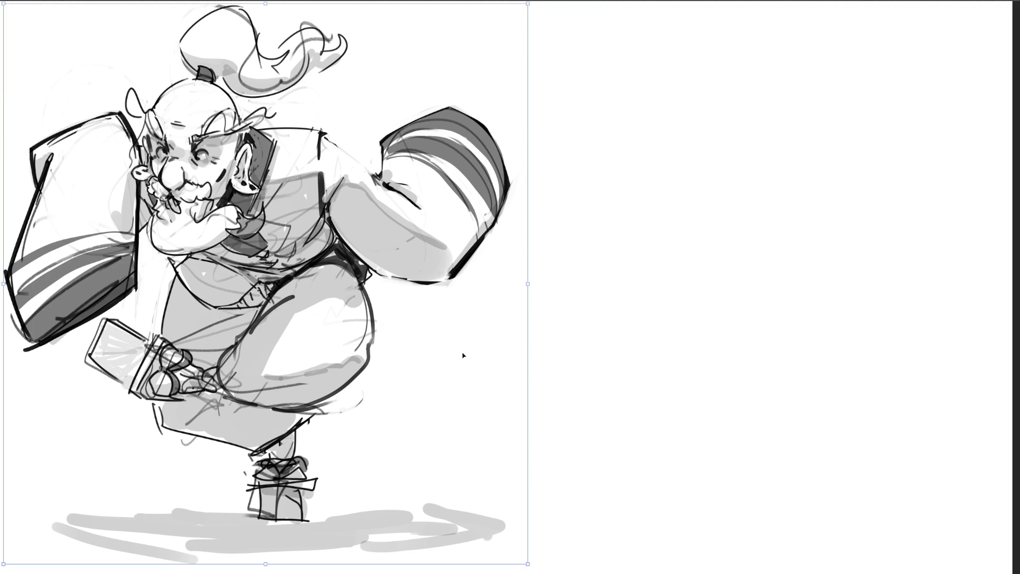
key("Return")
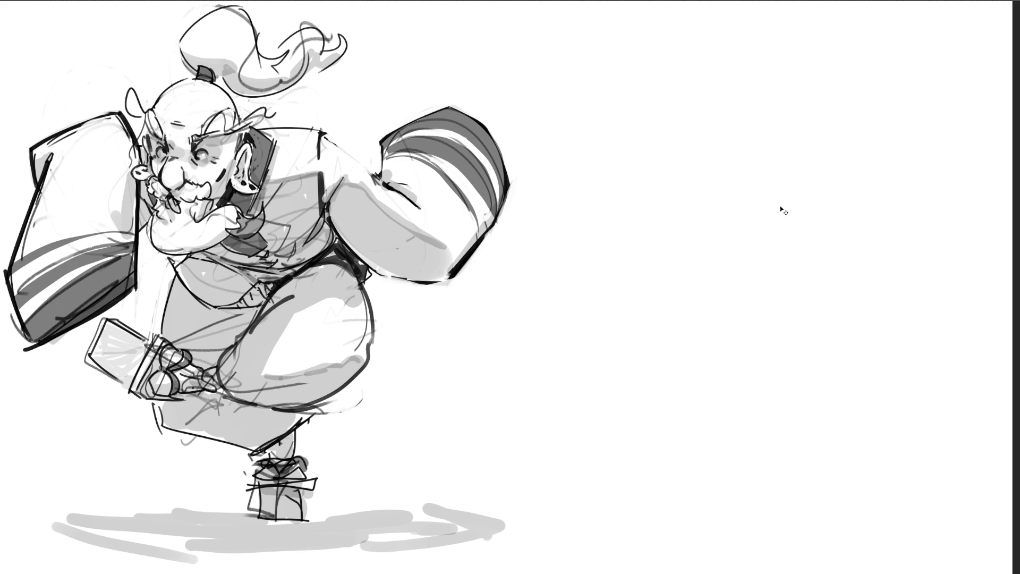
key("m")
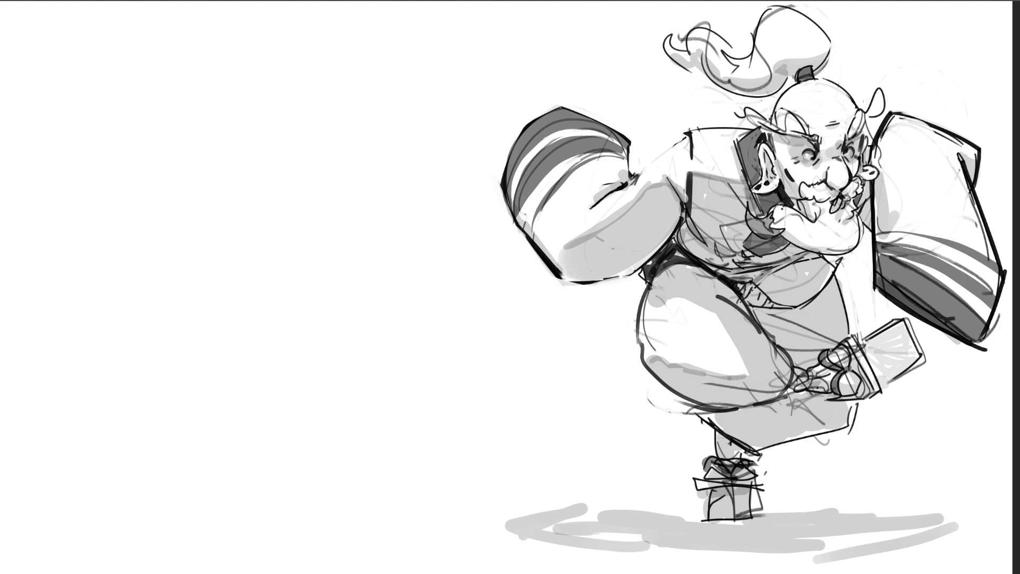
key("m")
key("m")
key("m")
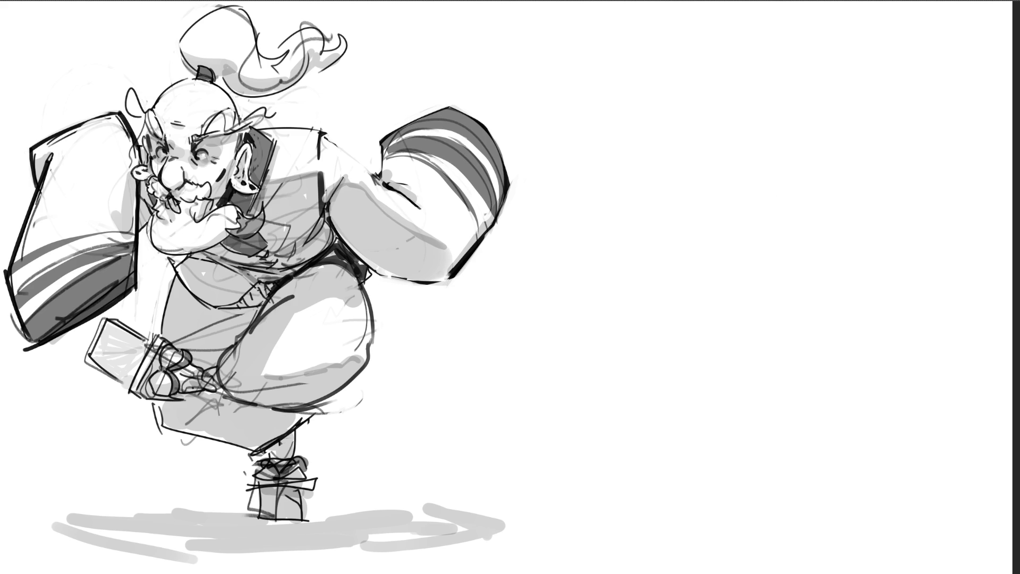
Move the warrior drawing back to the canvas centre and mirror the view to check proportions
key("v")
left_click_drag(312, 351, 540, 348)
key("Return")
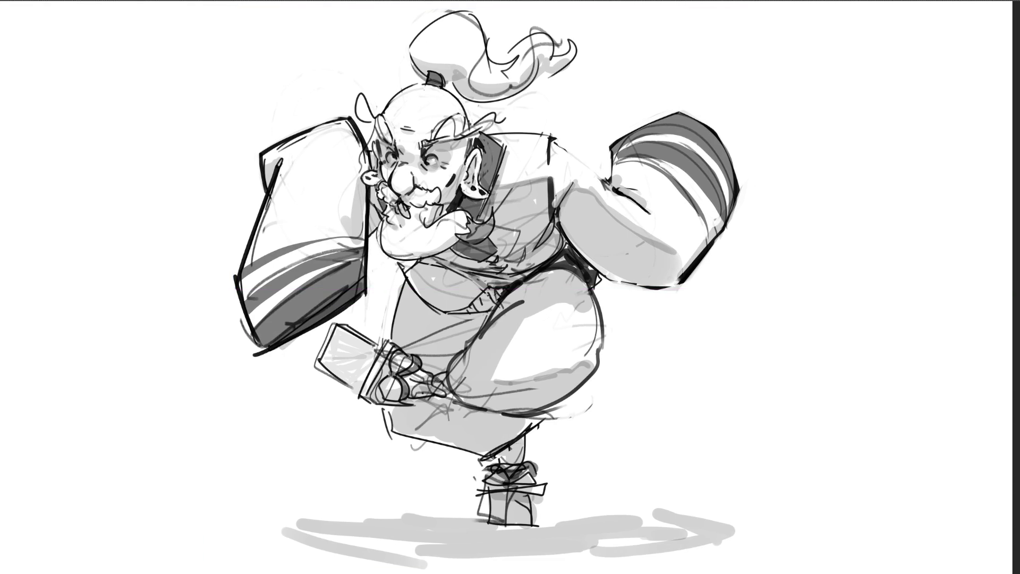
key("h")
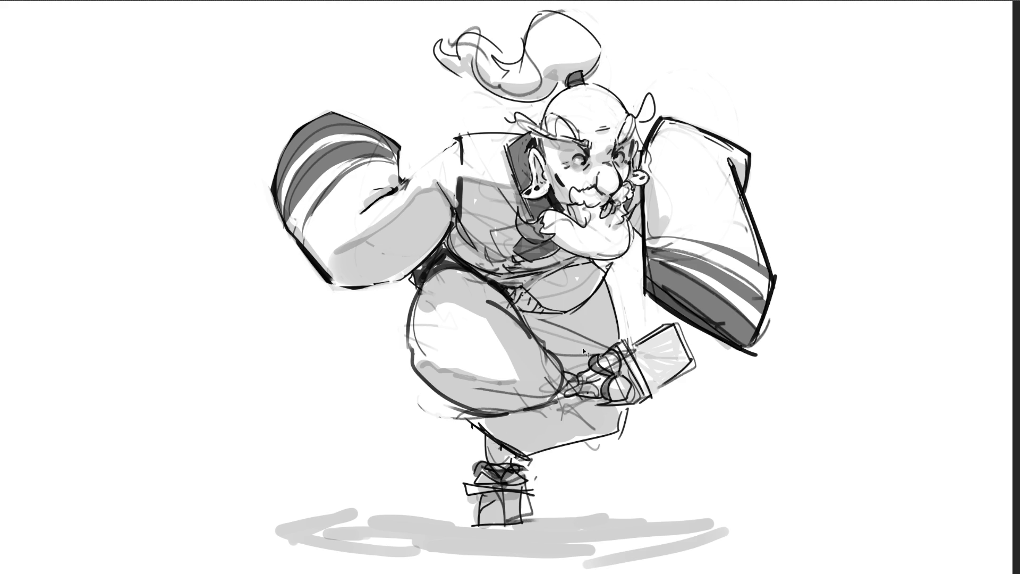
key("h")
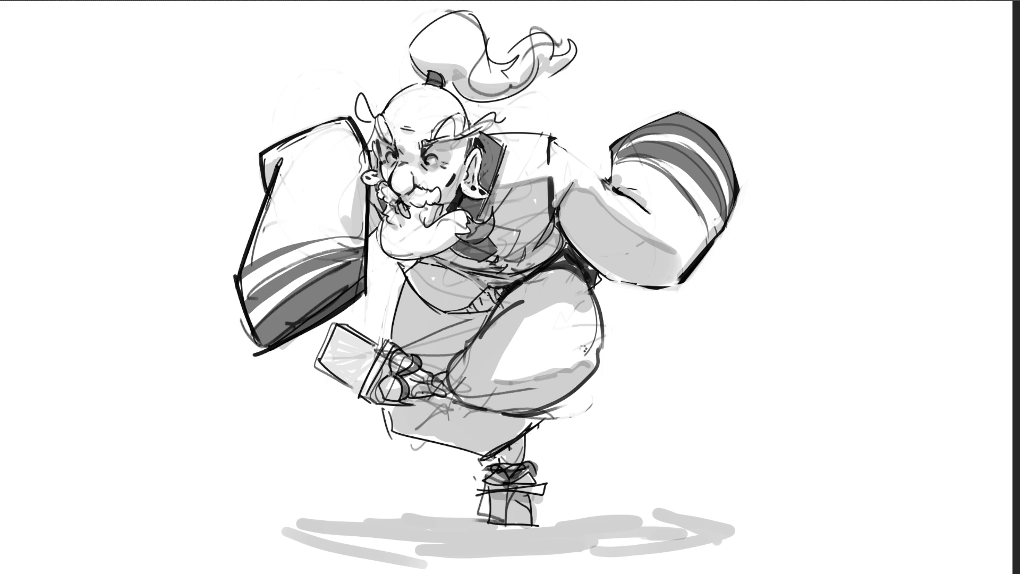
key("h")
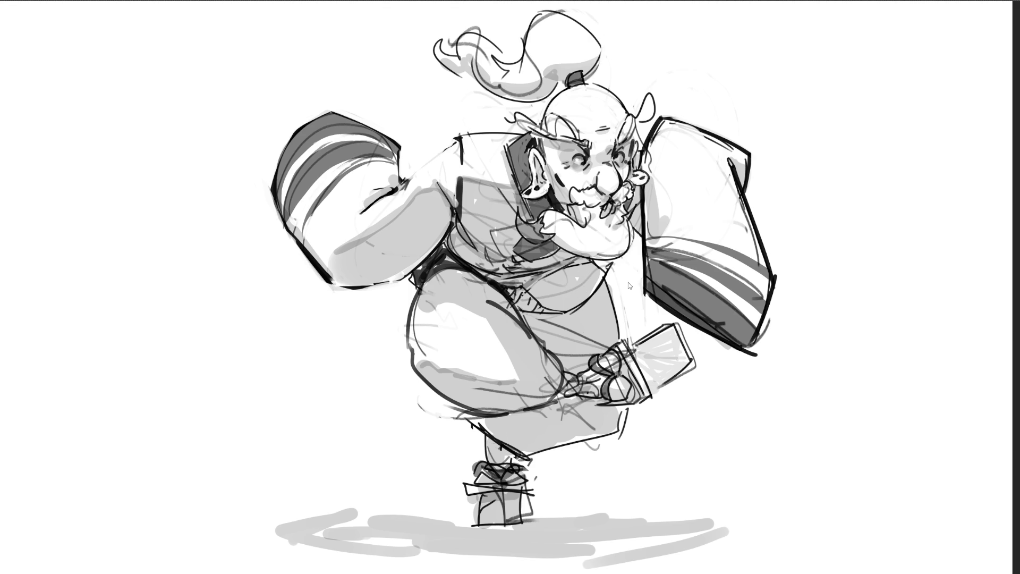
key("m")
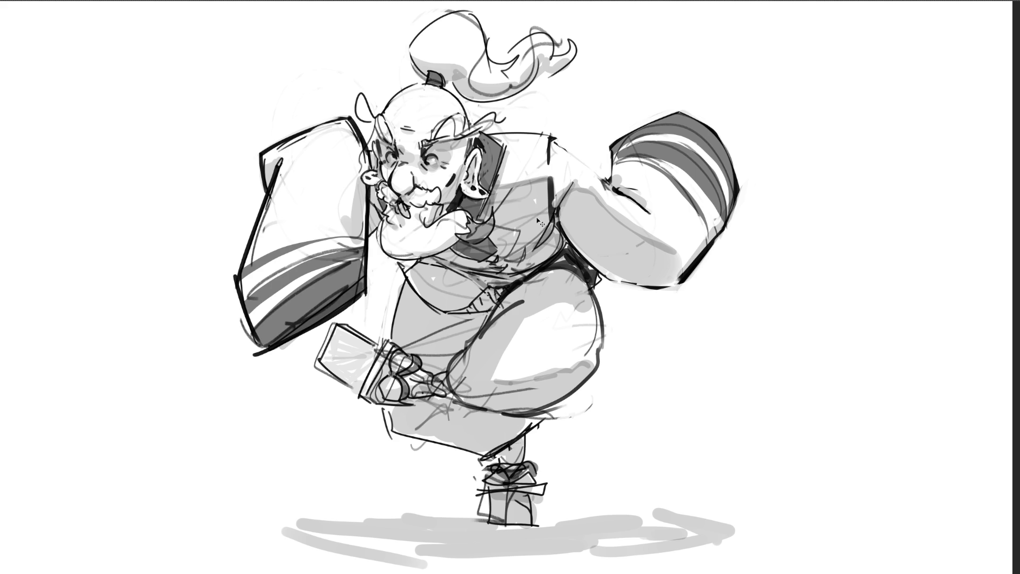
Try shifting the drawing, cancel the move, and pan to the empty canvas area
key("ctrl+t")
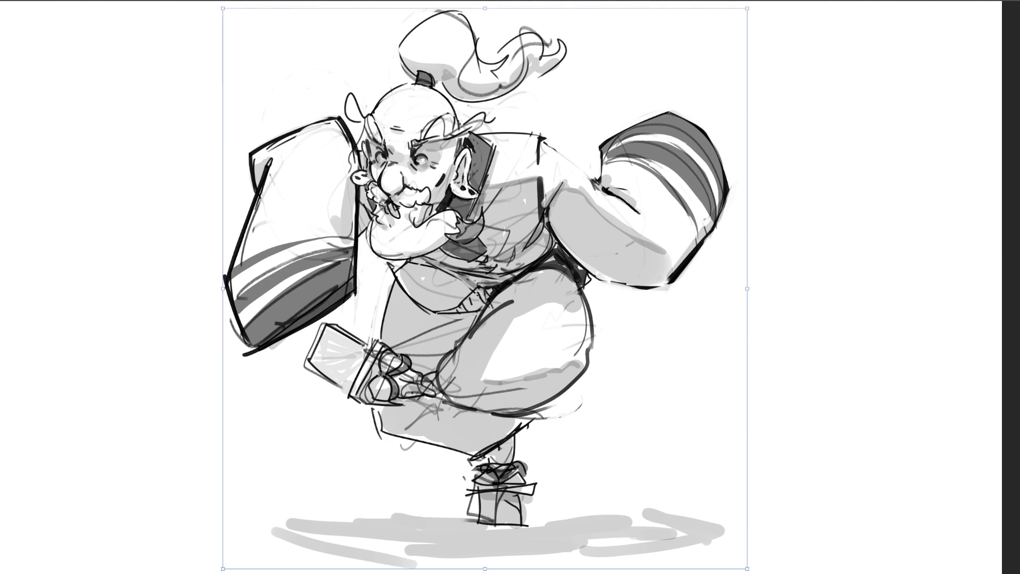
left_click_drag(598, 290, 480, 290)
key("Escape")
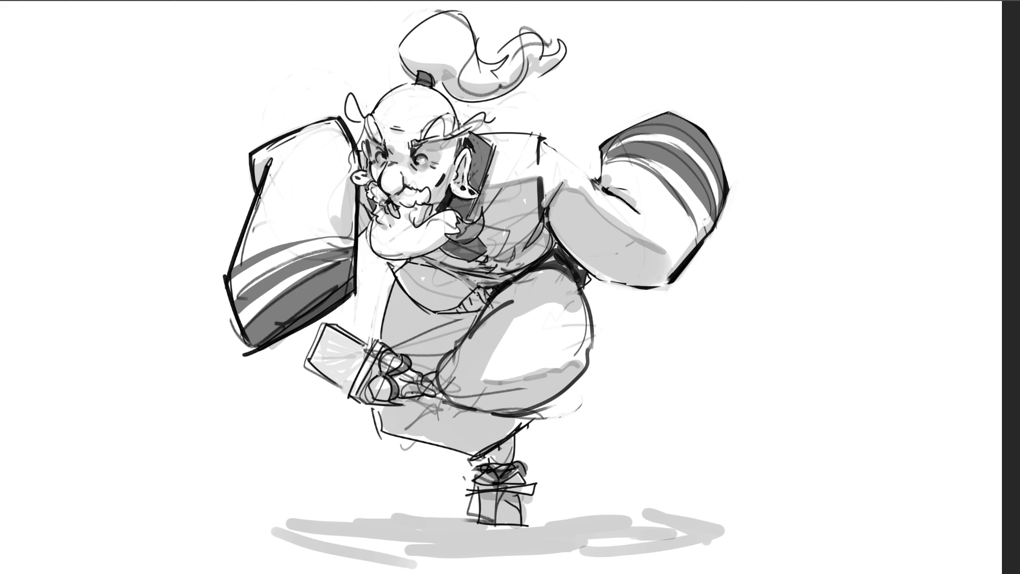
left_click_drag(425, 266, 962, 497)
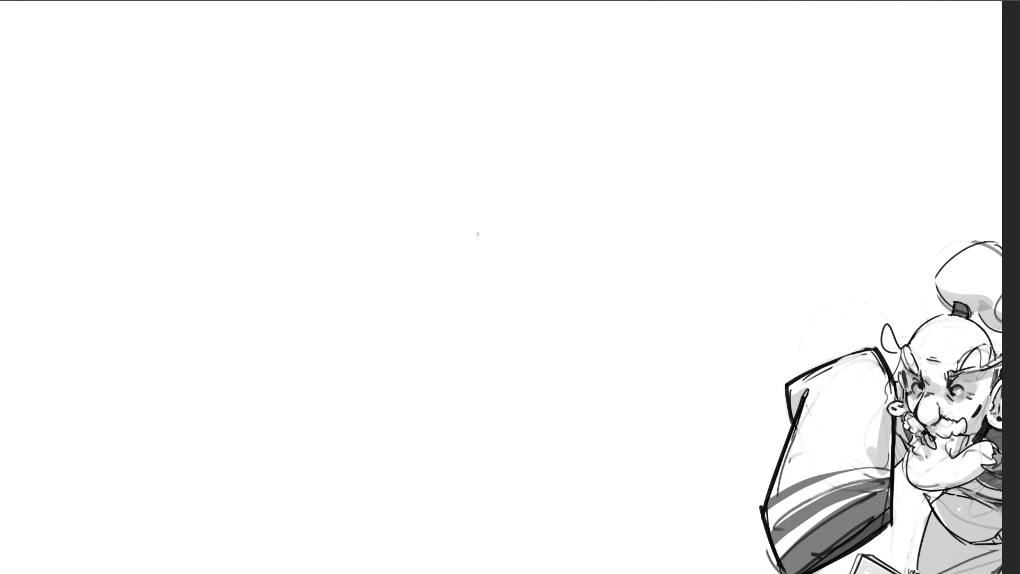
Sketch loose gesture lines for a second figure: top line, shoulders, head oval and lower strokes
key("ctrl+0")
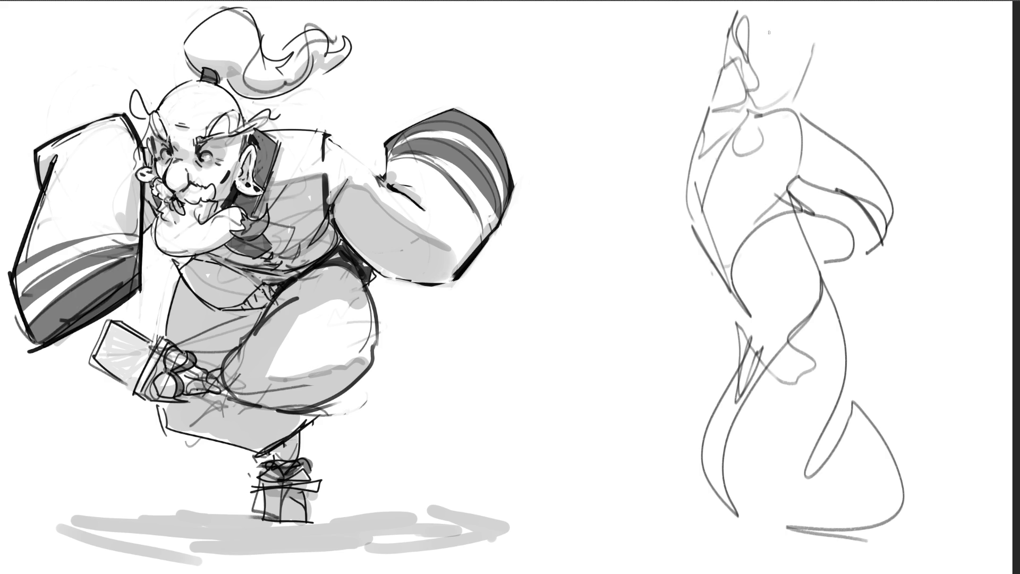
left_click_drag(715, 47, 891, 45)
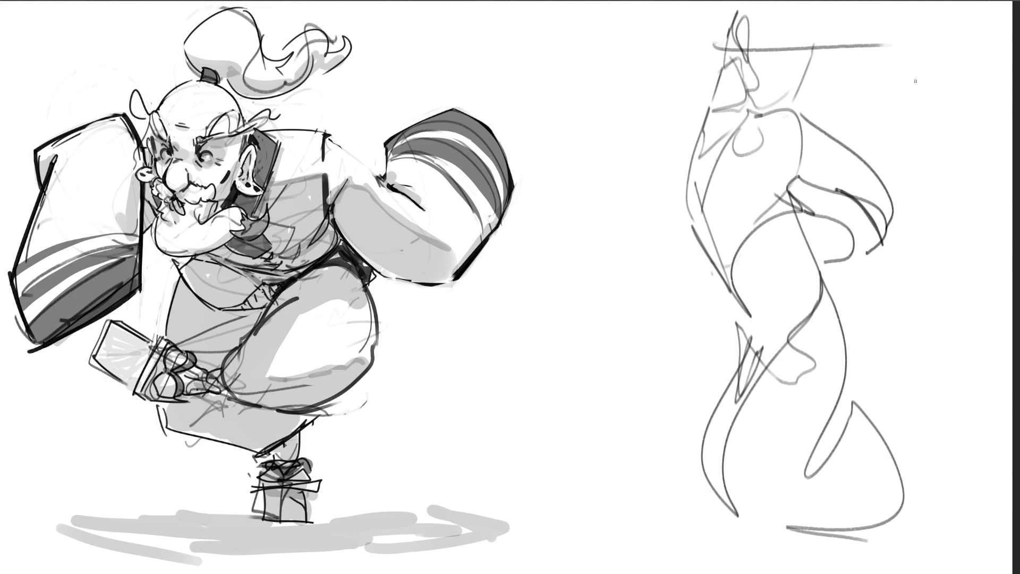
left_click_drag(733, 92, 791, 109)
left_click_drag(822, 15, 784, 96)
mouse_move(697, 48)
left_mouse_down()
mouse_move(828, 56)
mouse_move(804, 76)
left_mouse_up()
left_click_drag(724, 21, 726, 79)
mouse_move(736, 38)
left_mouse_down()
mouse_move(819, 21)
mouse_move(825, 39)
left_mouse_up()
left_click_drag(824, 27, 802, 100)
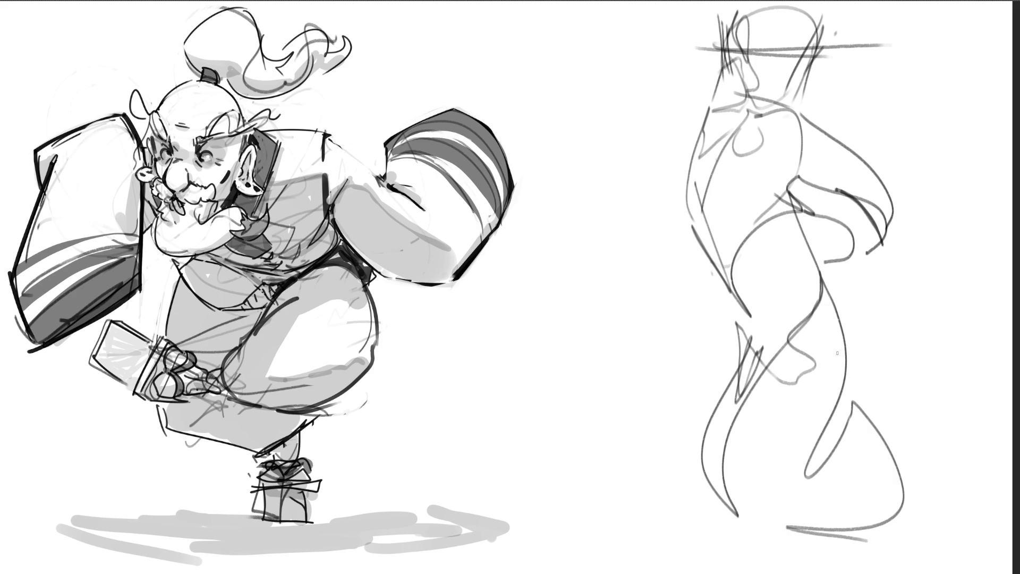
left_click_drag(704, 490, 735, 571)
left_click_drag(730, 520, 734, 569)
mouse_move(775, 533)
left_mouse_down()
mouse_move(897, 542)
mouse_move(901, 501)
left_mouse_up()
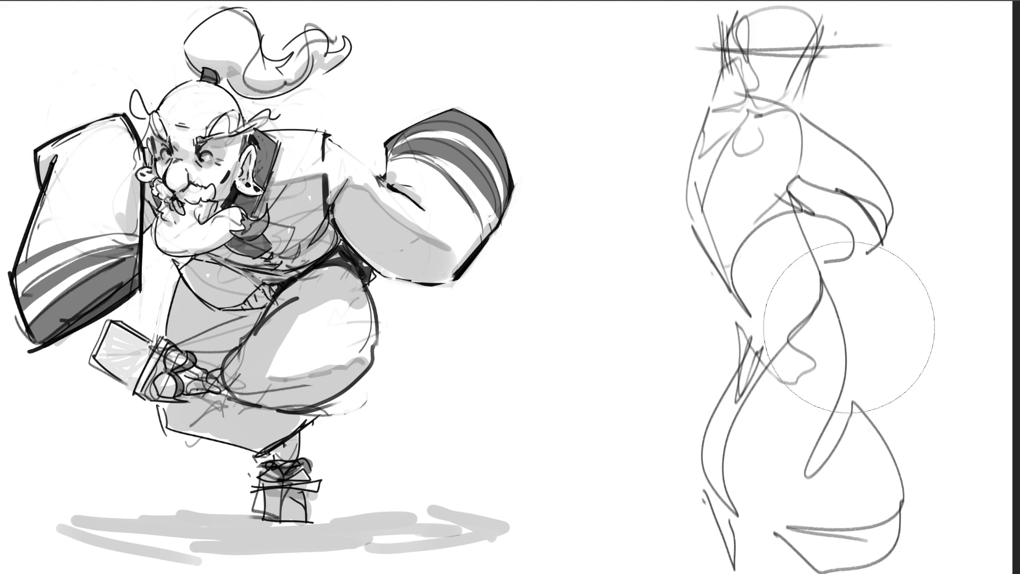
Soft-erase the gesture sketch to pale grey and shrink the brush for finer lines
left_click_drag(844, 342, 751, 35)
mouse_move(771, 265)
left_mouse_down()
mouse_move(752, 115)
mouse_move(776, 499)
mouse_move(758, 416)
mouse_move(799, 435)
mouse_move(822, 544)
left_mouse_up()
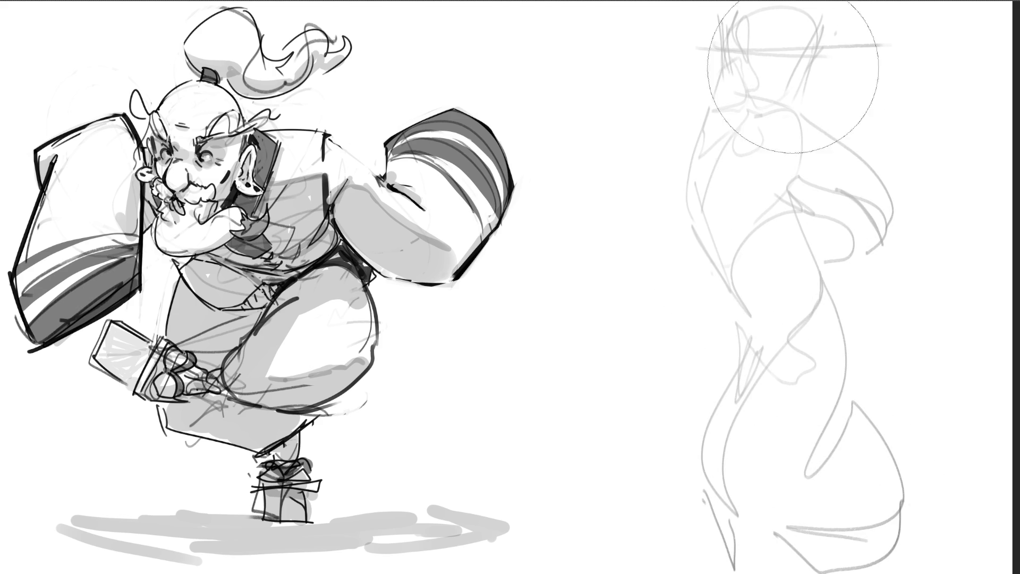
left_click_drag(957, 445, 914, 499)
left_click_drag(708, 373, 713, 130)
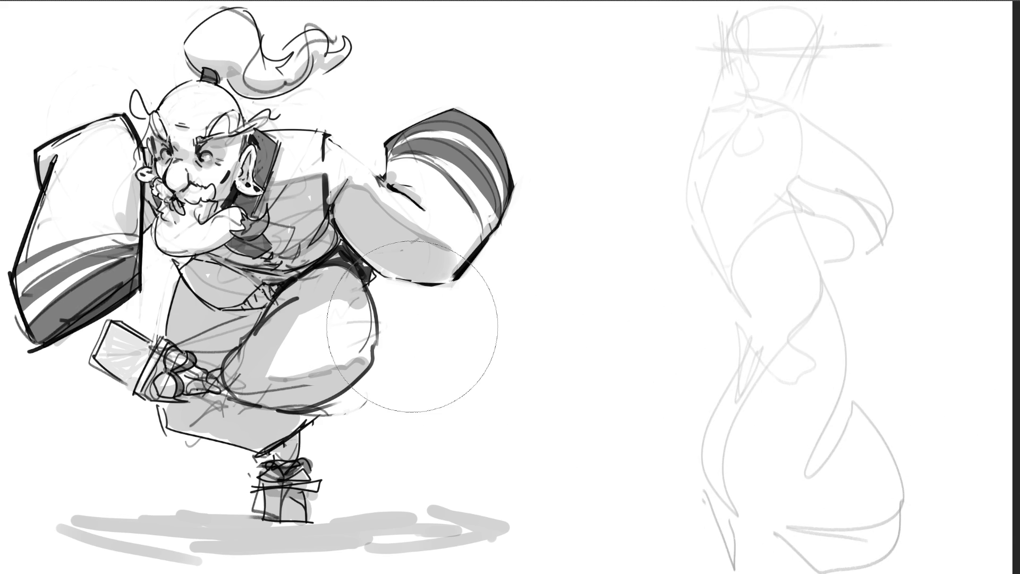
key("b")
Draw dark contours for the right figure's head, jaw and long body curve
mouse_move(686, 24)
left_mouse_down()
mouse_move(713, 69)
mouse_move(821, 22)
mouse_move(746, 102)
mouse_move(821, 55)
mouse_move(789, 116)
left_mouse_up()
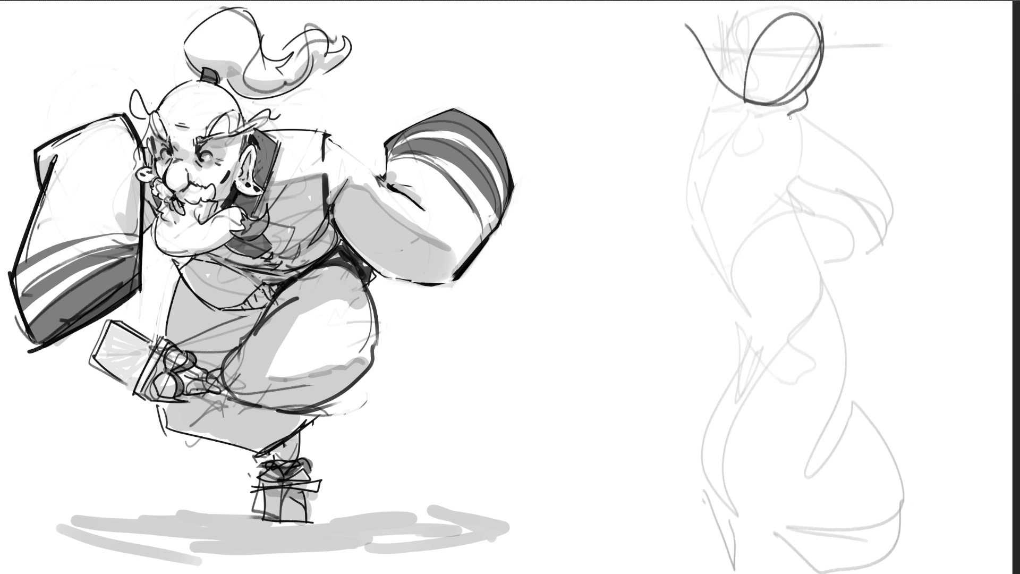
mouse_move(824, 30)
left_mouse_down()
mouse_move(822, 106)
mouse_move(751, 106)
left_mouse_up()
left_click_drag(726, 98, 794, 152)
left_click_drag(819, 15, 863, 72)
mouse_move(824, 29)
left_mouse_down()
mouse_move(842, 53)
mouse_move(928, 99)
mouse_move(937, 169)
left_mouse_up()
left_click_drag(912, 80, 882, 245)
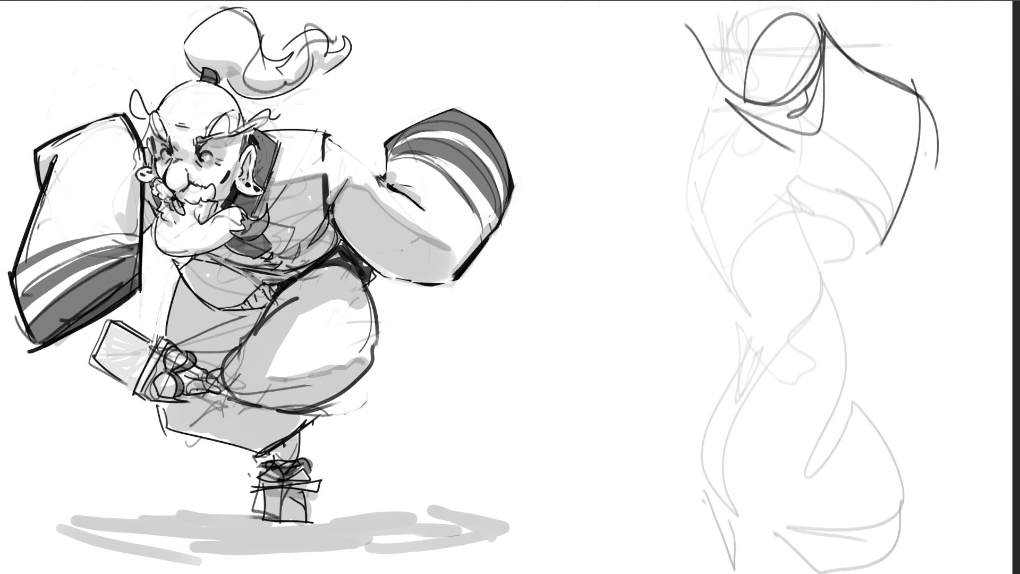
mouse_move(931, 142)
left_mouse_down()
mouse_move(853, 261)
mouse_move(825, 267)
left_mouse_up()
Add a raised arm line and the leg's right-side contour down from the head
left_click_drag(614, 8, 696, 110)
left_click_drag(648, 31, 754, 329)
left_click_drag(755, 348, 804, 343)
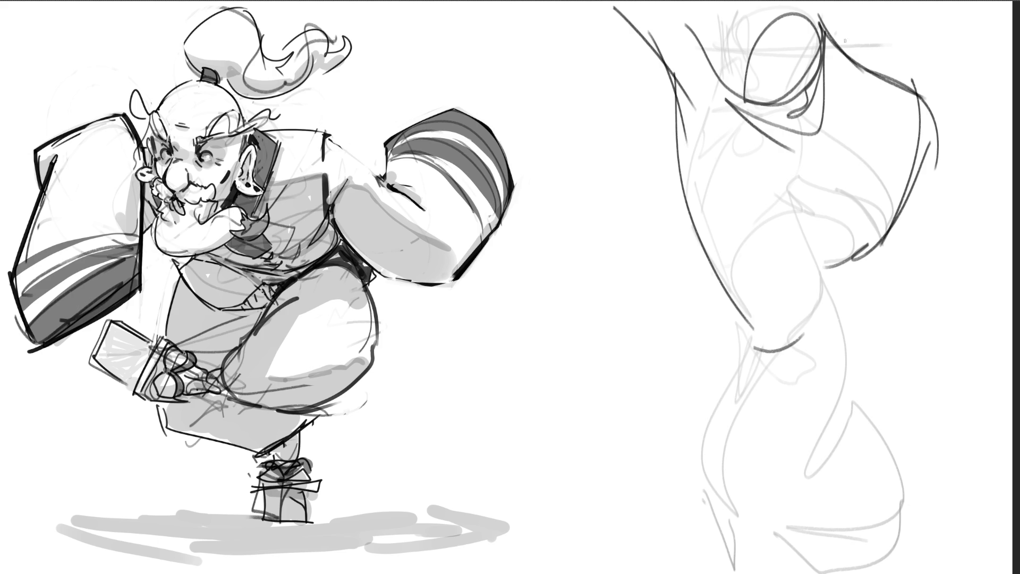
mouse_move(812, 5)
left_mouse_down()
mouse_move(912, 131)
mouse_move(887, 226)
left_mouse_up()
mouse_move(914, 154)
left_mouse_down()
mouse_move(880, 258)
mouse_move(880, 346)
left_mouse_up()
left_click_drag(860, 261, 902, 433)
left_click_drag(880, 385, 912, 523)
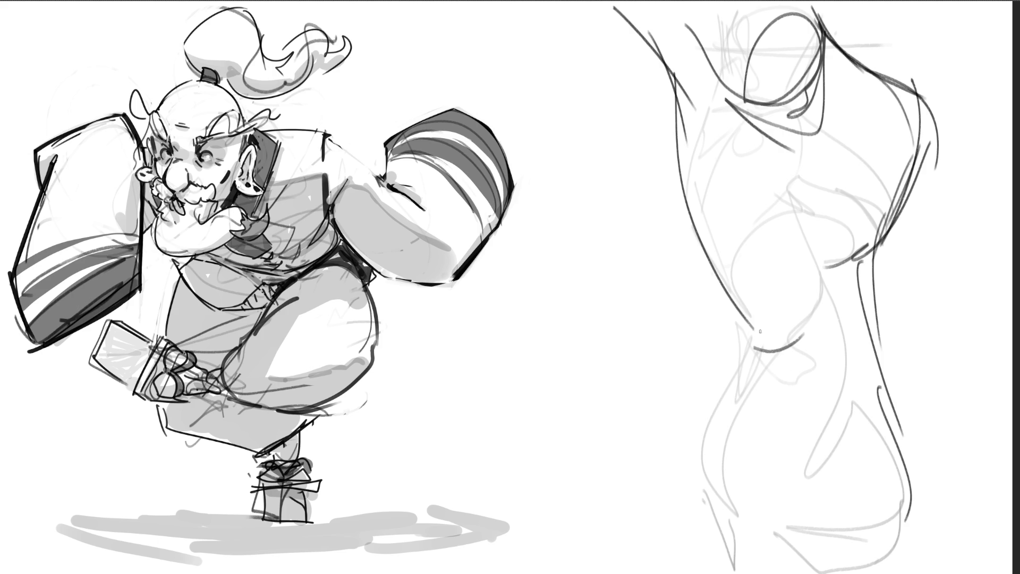
Draw the left leg contour down to a pointed foot, reinforce it, then fade it
mouse_move(745, 305)
left_mouse_down()
mouse_move(741, 425)
mouse_move(696, 499)
mouse_move(893, 472)
left_mouse_up()
mouse_move(889, 510)
left_mouse_down()
mouse_move(710, 518)
mouse_move(625, 545)
mouse_move(767, 566)
left_mouse_up()
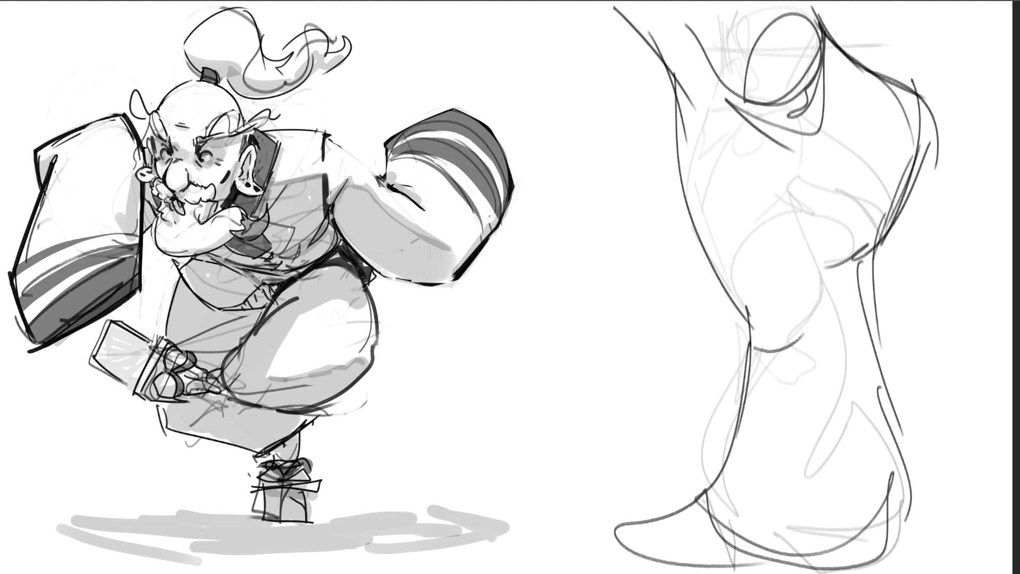
mouse_move(712, 276)
left_mouse_down()
mouse_move(739, 481)
mouse_move(762, 501)
left_mouse_up()
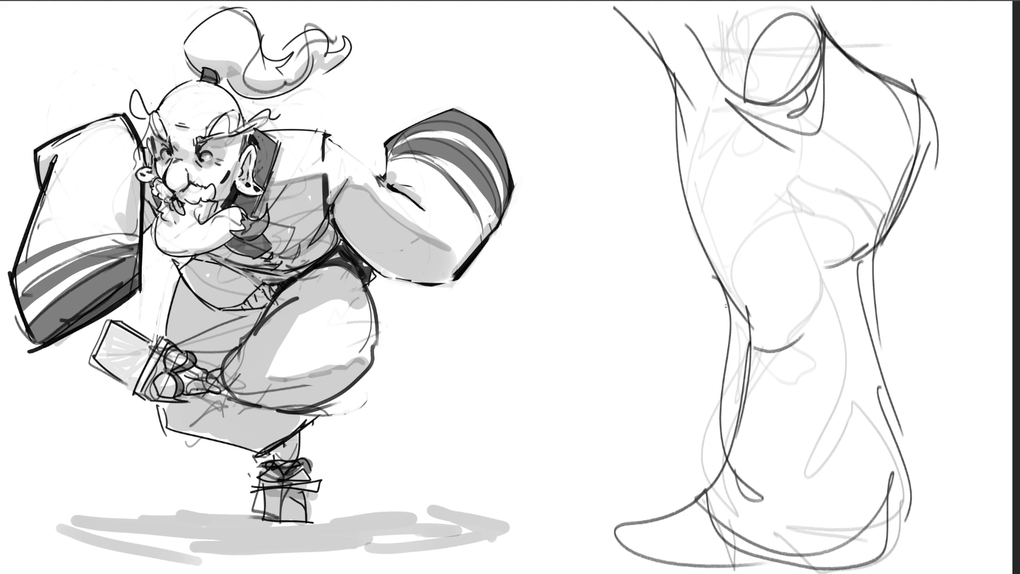
mouse_move(726, 301)
left_mouse_down()
mouse_move(707, 505)
mouse_move(726, 319)
mouse_move(723, 497)
mouse_move(641, 512)
mouse_move(861, 571)
left_mouse_up()
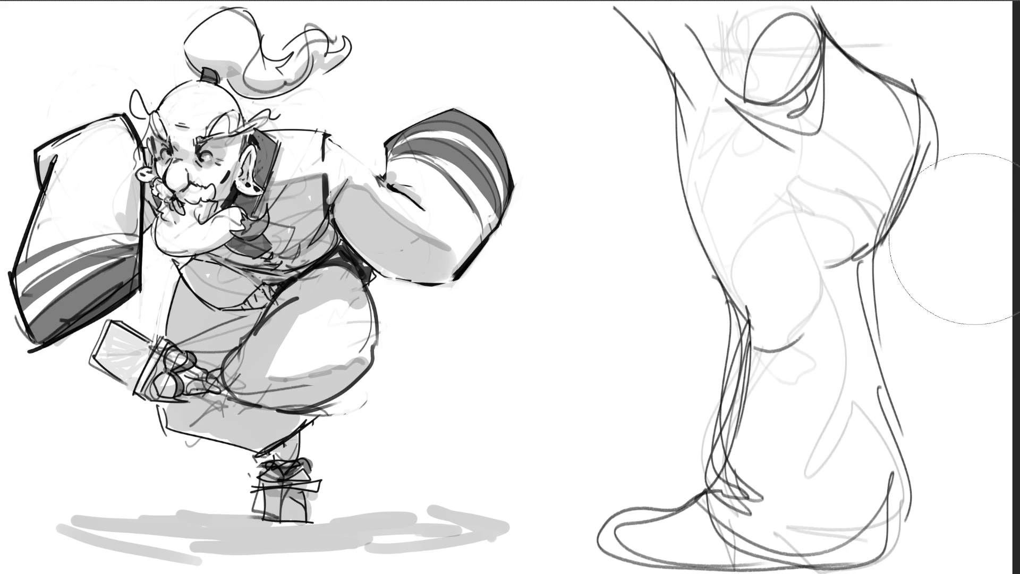
mouse_move(956, 250)
left_mouse_down()
mouse_move(739, 218)
mouse_move(877, 193)
mouse_move(821, 326)
mouse_move(638, 432)
mouse_move(661, 456)
mouse_move(843, 410)
left_mouse_up()
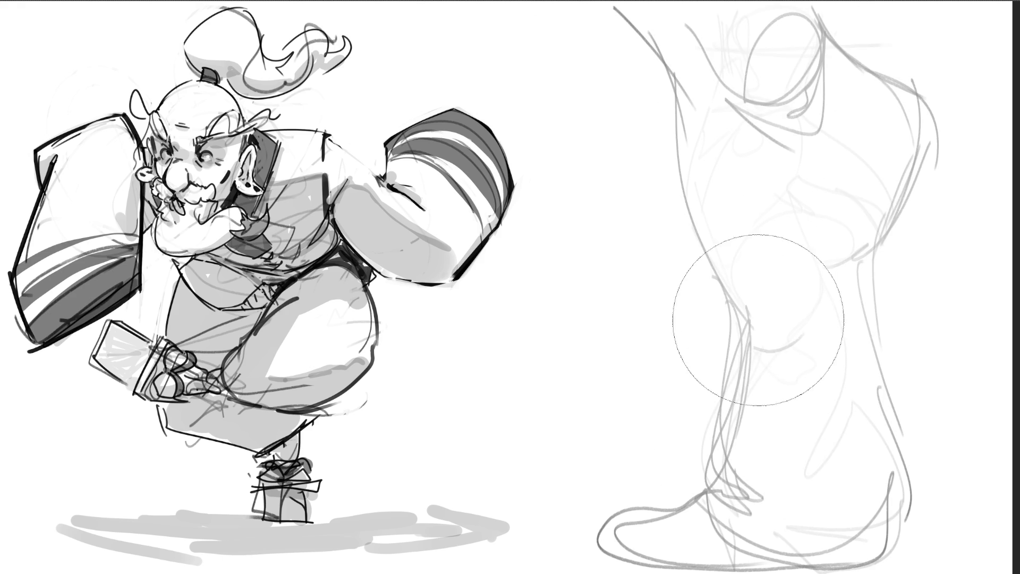
Fade the leg, sketch hook-shaped thigh arcs, a hip line and U-curve, then lighten them
mouse_move(747, 312)
left_mouse_down()
mouse_move(711, 456)
mouse_move(798, 478)
mouse_move(795, 489)
left_mouse_up()
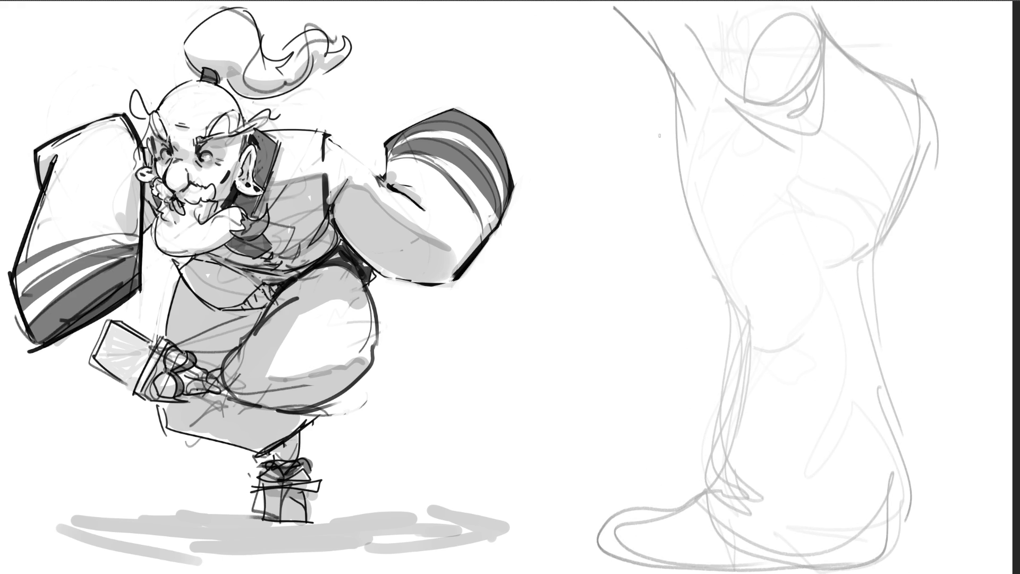
left_click_drag(608, 137, 610, 277)
left_click_drag(591, 237, 631, 123)
mouse_move(603, 128)
left_mouse_down()
mouse_move(617, 123)
mouse_move(660, 298)
mouse_move(633, 306)
left_mouse_up()
left_click_drag(736, 295, 744, 235)
left_click_drag(737, 186, 754, 279)
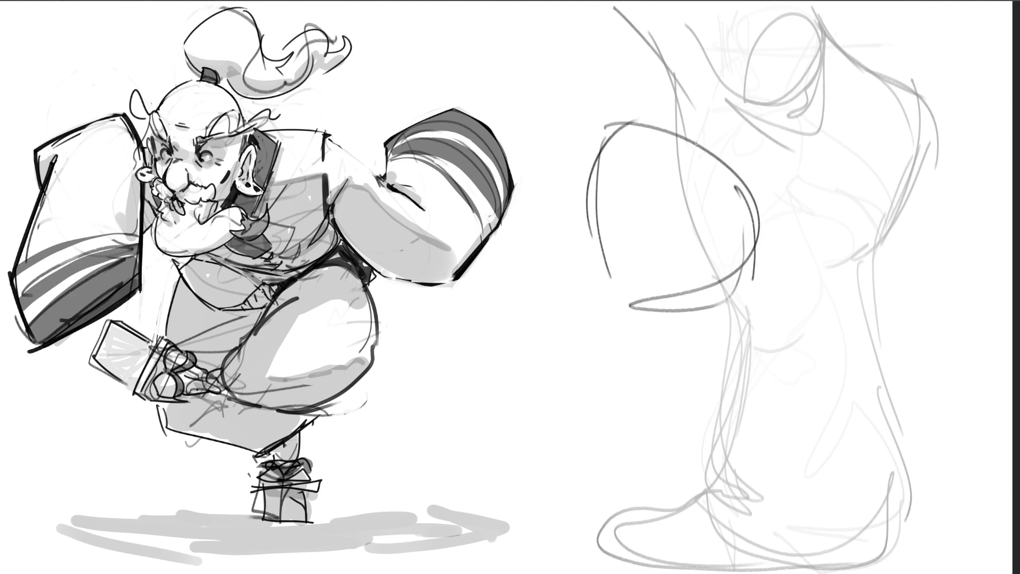
mouse_move(687, 139)
left_mouse_down()
mouse_move(781, 147)
mouse_move(852, 58)
mouse_move(890, 165)
mouse_move(952, 37)
mouse_move(832, 305)
mouse_move(864, 225)
mouse_move(830, 292)
mouse_move(774, 308)
mouse_move(723, 386)
mouse_move(690, 338)
left_mouse_up()
mouse_move(633, 399)
left_mouse_down()
mouse_move(850, 305)
mouse_move(803, 549)
left_mouse_up()
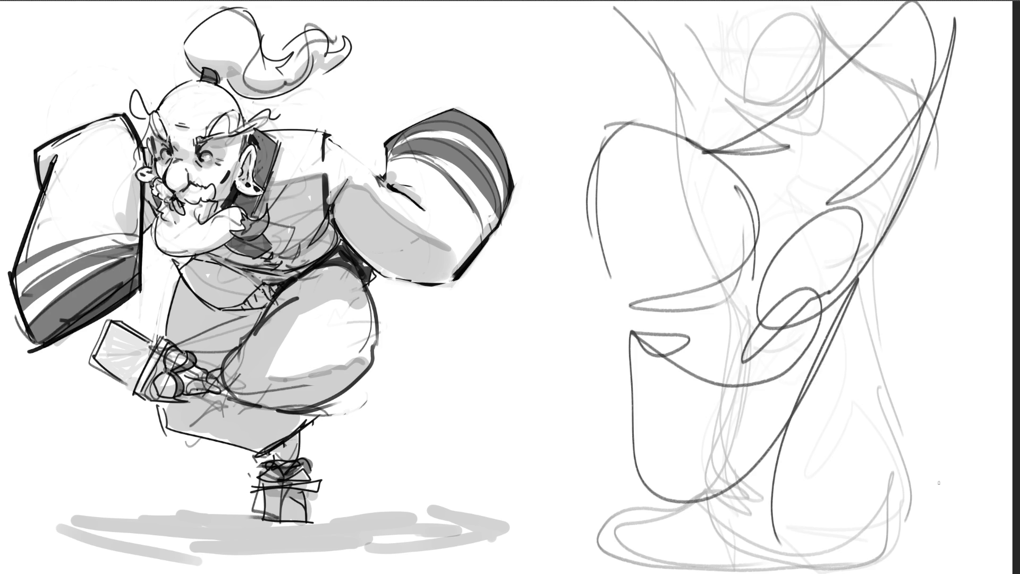
mouse_move(939, 375)
left_mouse_down()
mouse_move(599, 102)
mouse_move(643, 168)
mouse_move(631, 490)
mouse_move(770, 165)
mouse_move(765, 452)
mouse_move(856, 171)
mouse_move(661, 305)
mouse_move(595, 126)
mouse_move(824, 279)
mouse_move(660, 523)
mouse_move(795, 430)
mouse_move(790, 420)
left_mouse_up()
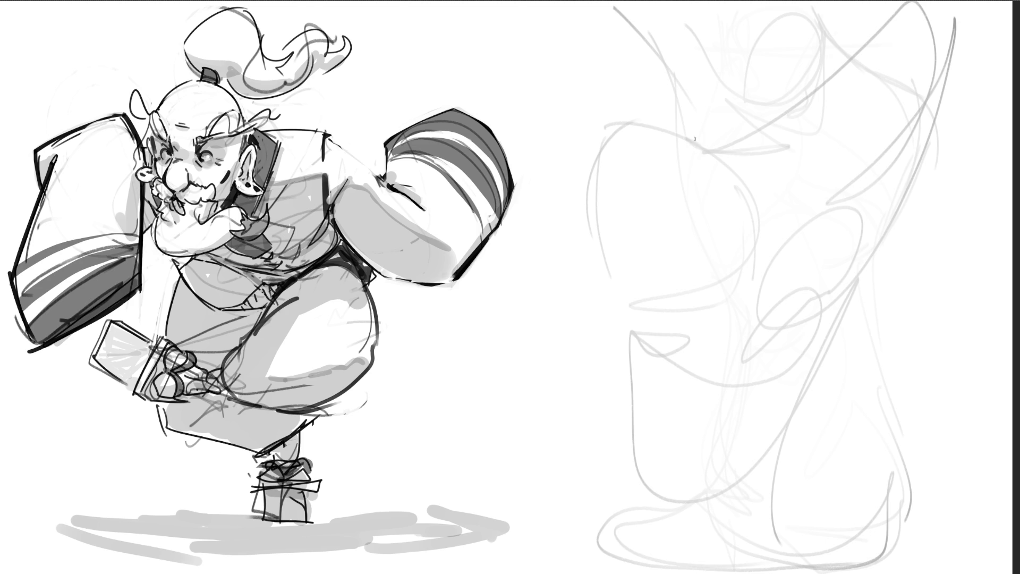
Draw the pointed flame tongues, wedges and the round ball's base line
mouse_move(686, 107)
left_mouse_down()
mouse_move(711, 198)
mouse_move(704, 179)
mouse_move(726, 216)
mouse_move(712, 229)
left_mouse_up()
mouse_move(722, 201)
left_mouse_down()
mouse_move(743, 35)
mouse_move(765, 204)
mouse_move(800, 219)
mouse_move(779, 304)
left_mouse_up()
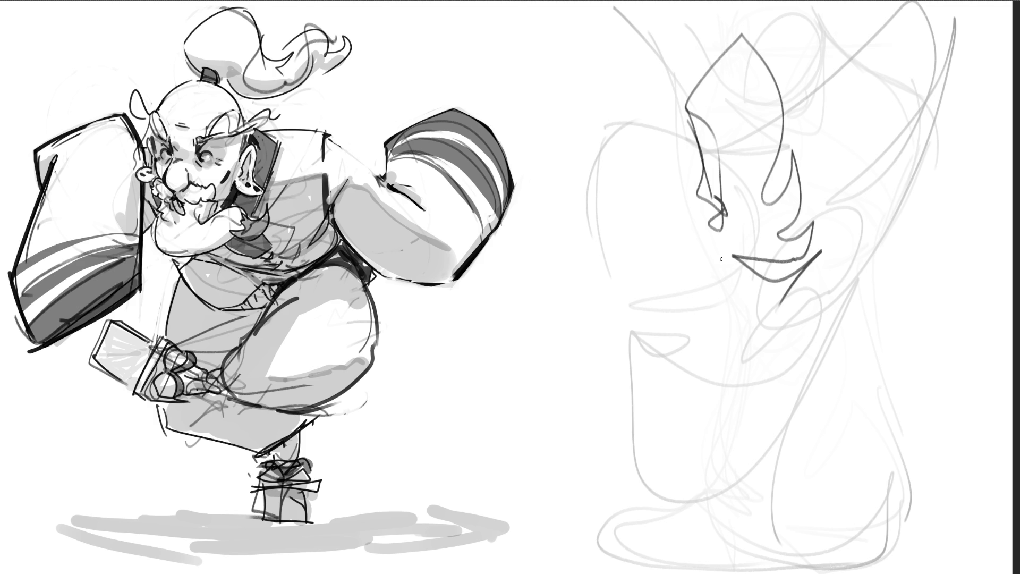
mouse_move(717, 238)
left_mouse_down()
mouse_move(732, 234)
mouse_move(693, 223)
mouse_move(669, 335)
mouse_move(765, 304)
mouse_move(691, 352)
left_mouse_up()
left_click_drag(682, 351, 781, 364)
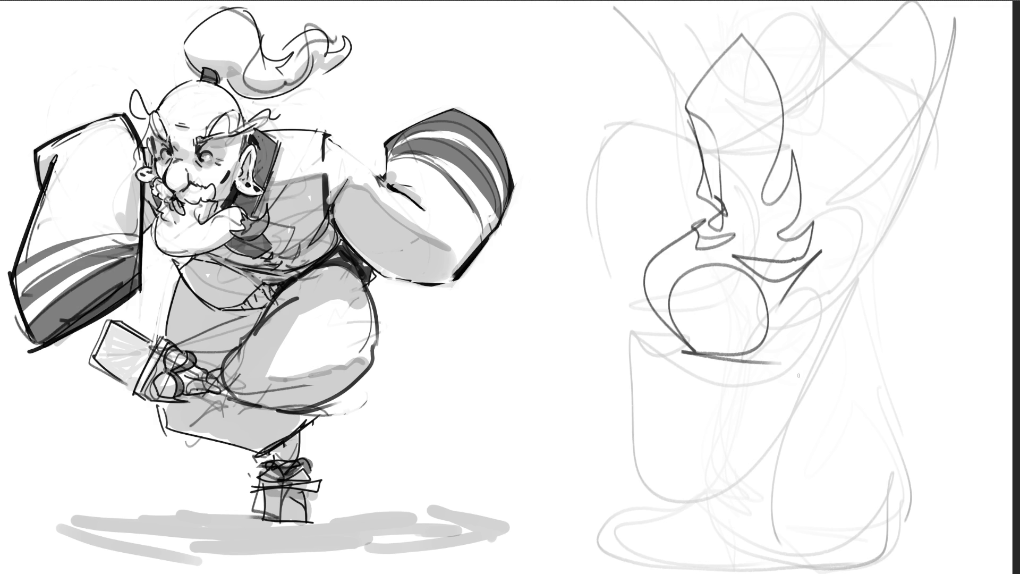
left_click_drag(717, 357, 857, 414)
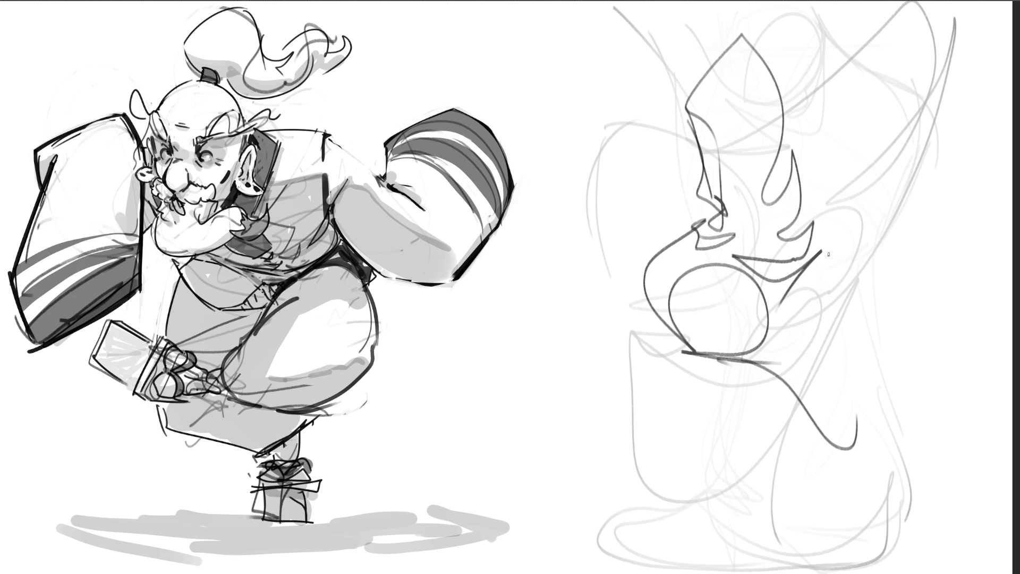
Draw the boot's long back contour curling into the toe, a loop and the sole
left_click_drag(795, 87, 874, 387)
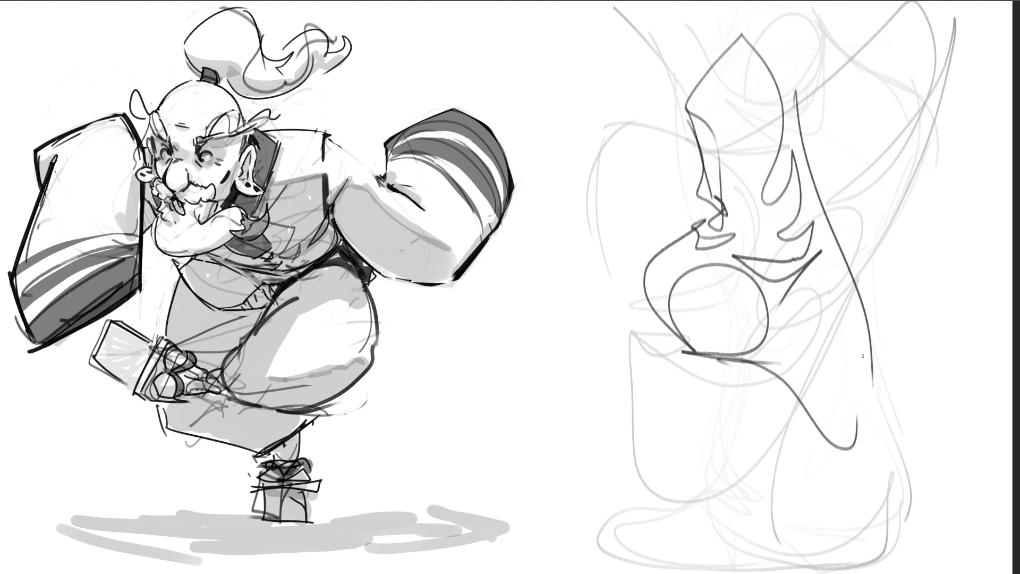
mouse_move(865, 306)
left_mouse_down()
mouse_move(910, 449)
mouse_move(816, 460)
mouse_move(907, 398)
mouse_move(957, 413)
mouse_move(996, 454)
mouse_move(951, 463)
mouse_move(994, 415)
mouse_move(916, 472)
mouse_move(848, 479)
left_mouse_up()
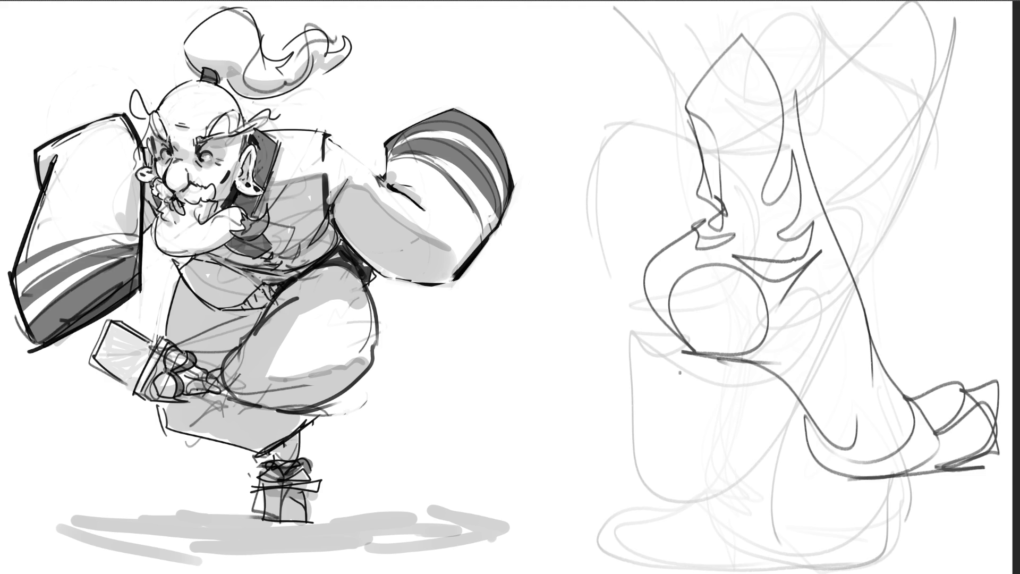
mouse_move(675, 340)
left_mouse_down()
mouse_move(669, 350)
mouse_move(733, 369)
mouse_move(666, 359)
mouse_move(658, 341)
mouse_move(658, 366)
mouse_move(717, 493)
mouse_move(727, 465)
mouse_move(709, 426)
mouse_move(759, 372)
mouse_move(797, 417)
mouse_move(904, 484)
mouse_move(934, 482)
left_mouse_up()
left_click_drag(927, 484, 834, 497)
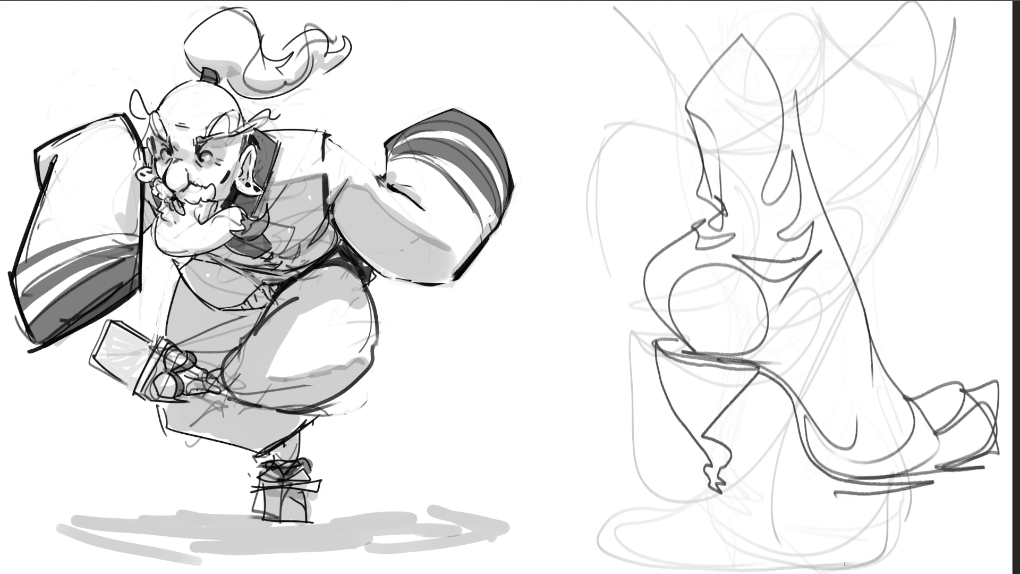
Curve the boot's front contour and heel down to the sole, then fade some lines
mouse_move(837, 245)
left_mouse_down()
mouse_move(766, 346)
mouse_move(734, 359)
left_mouse_up()
mouse_move(839, 229)
left_mouse_down()
mouse_move(781, 344)
mouse_move(811, 327)
mouse_move(741, 366)
left_mouse_up()
mouse_move(893, 378)
left_mouse_down()
mouse_move(906, 472)
mouse_move(919, 476)
left_mouse_up()
left_click_drag(905, 415, 924, 486)
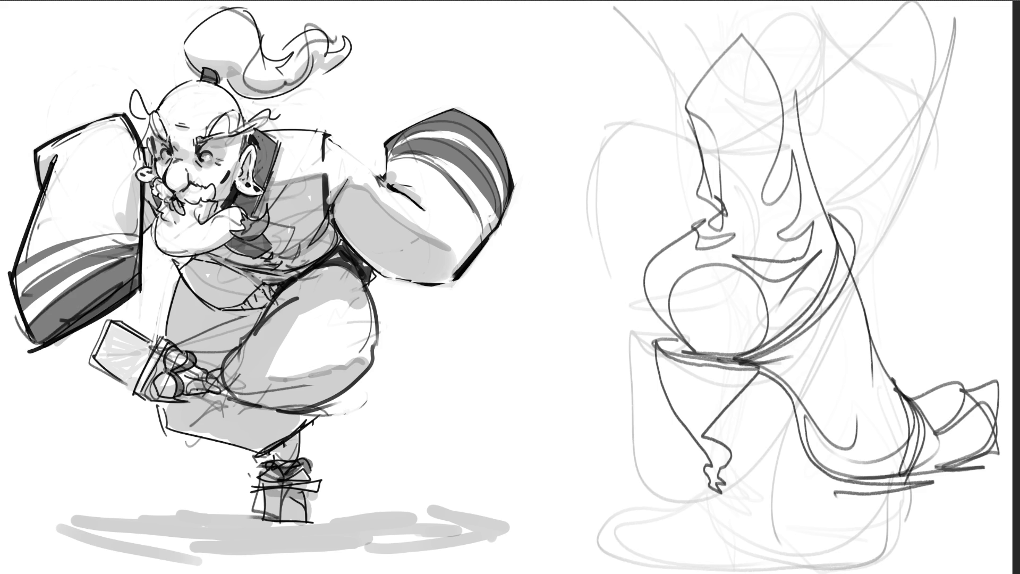
mouse_move(957, 356)
left_mouse_down()
mouse_move(903, 340)
mouse_move(797, 277)
mouse_move(755, 133)
mouse_move(805, 444)
mouse_move(903, 425)
mouse_move(903, 479)
mouse_move(667, 421)
mouse_move(707, 372)
mouse_move(762, 349)
mouse_move(742, 484)
mouse_move(755, 346)
left_mouse_up()
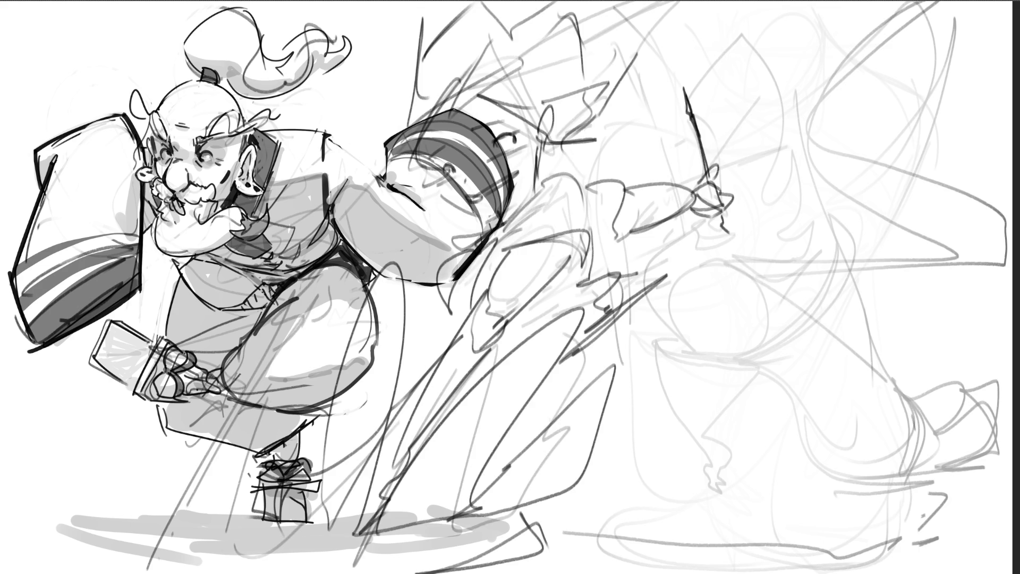